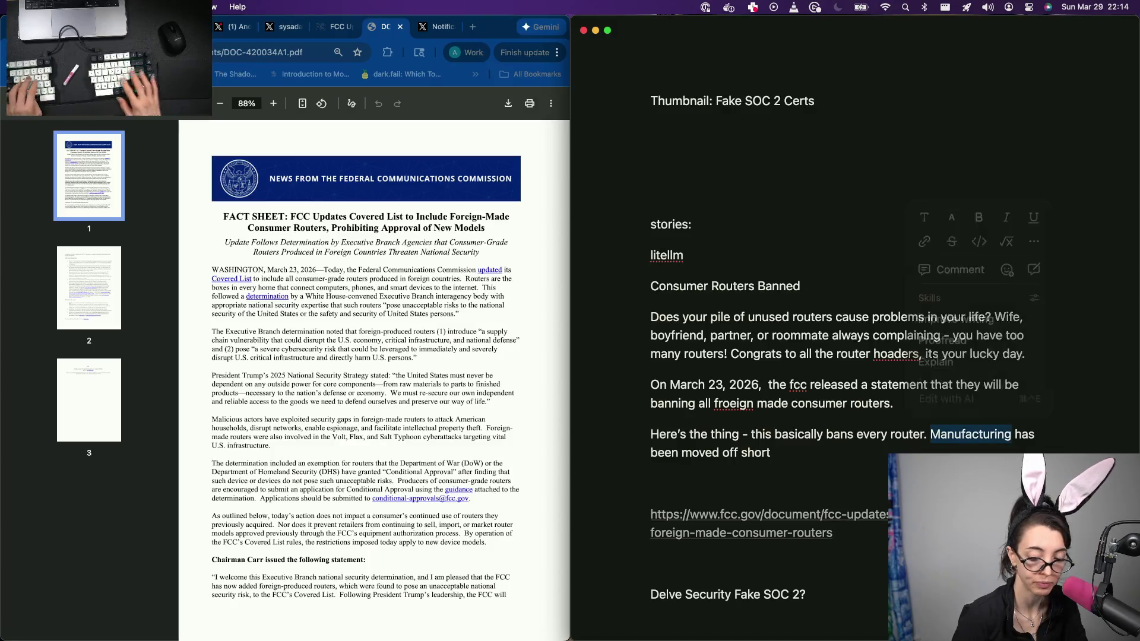
pyautogui.write('ctronic')
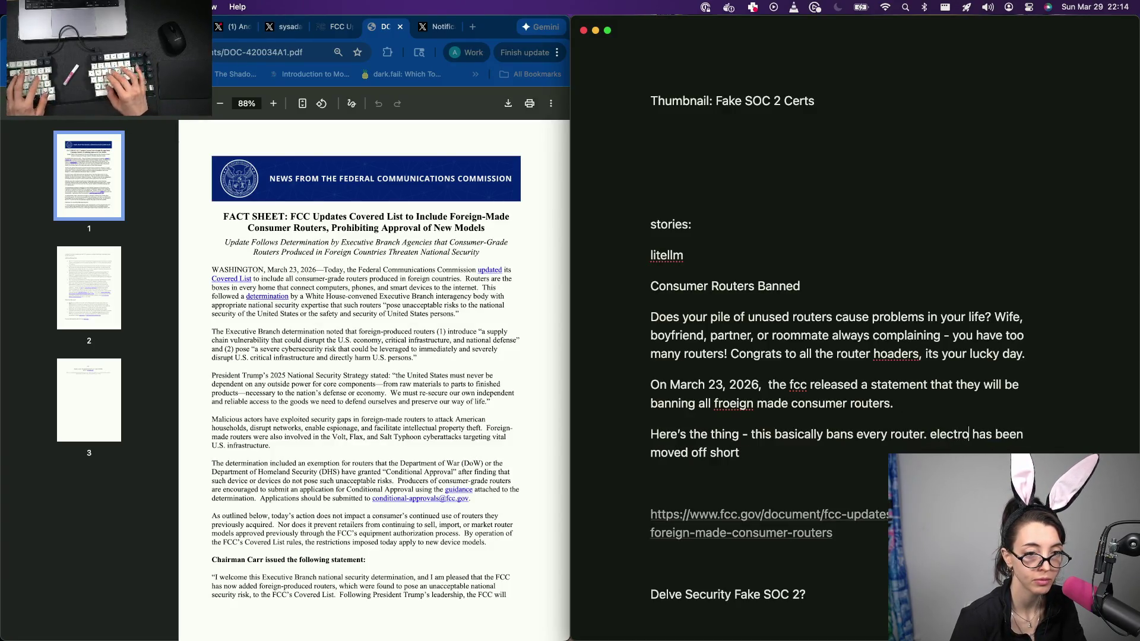
pyautogui.write('ws mar')
# Step: Reword the opinion paragraph to say electronics manufacturing has moved offshore
pyautogui.press('BackSpace')
pyautogui.press('BackSpace')
pyautogui.press('BackSpace')
pyautogui.press('BackSpace')
pyautogui.press('BackSpace')
pyautogui.press('BackSpace')
pyautogui.write('s manufacturing')
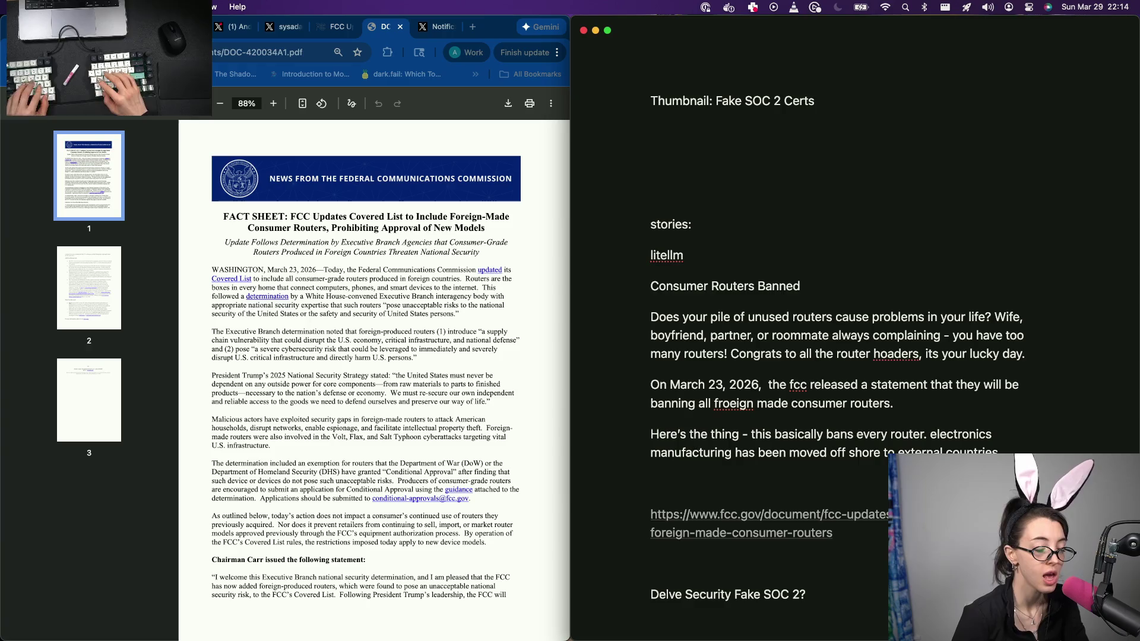
pyautogui.write('so the us basical')
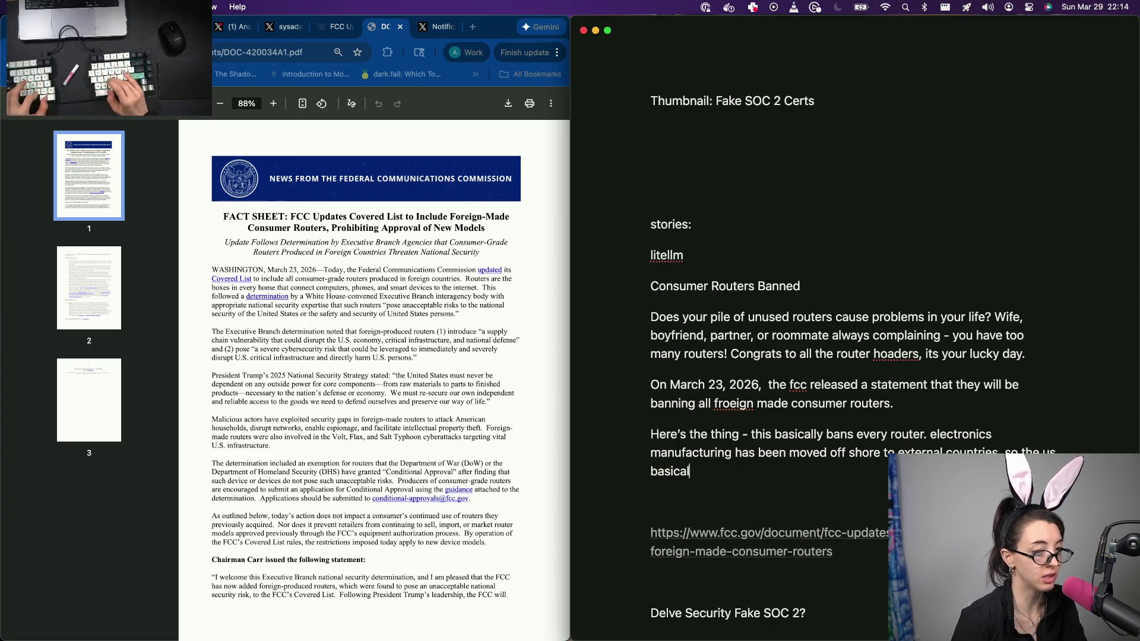
pyautogui.write('ly has not')
pyautogui.hotkey('alt', 'BackSpace')
pyautogui.hotkey('alt', 'BackSpace')
pyautogui.hotkey('alt', 'BackSpace')
pyautogui.write('does not')
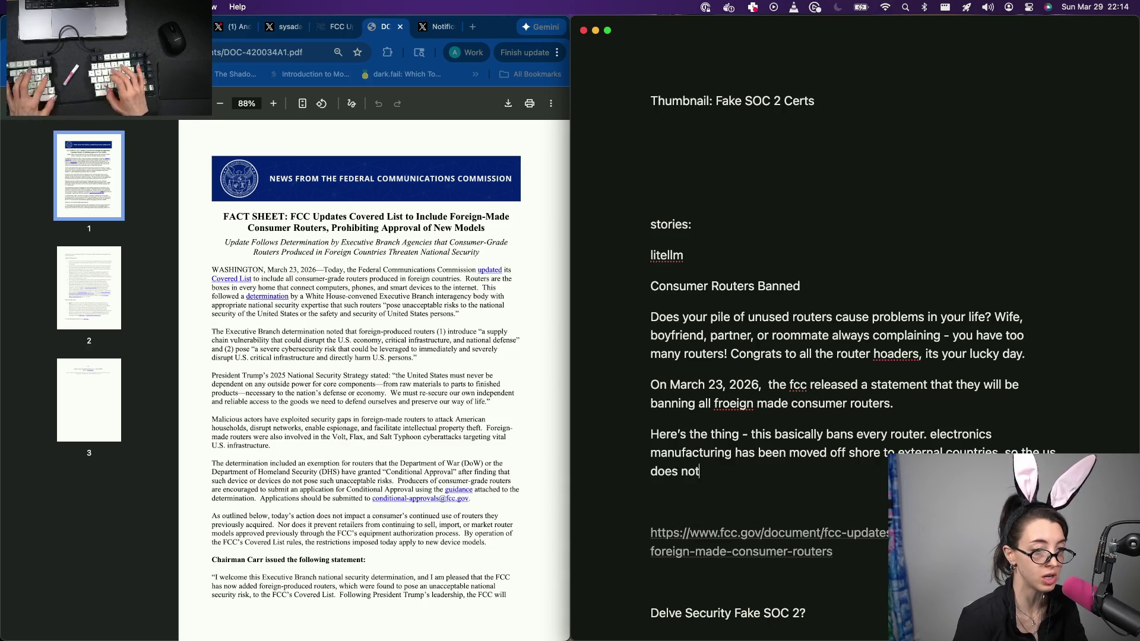
pyautogui.hotkey('alt', 'BackSpace')
pyautogui.hotkey('alt', 'BackSpace')
pyautogui.write('basethe infrastructure to produce ro')
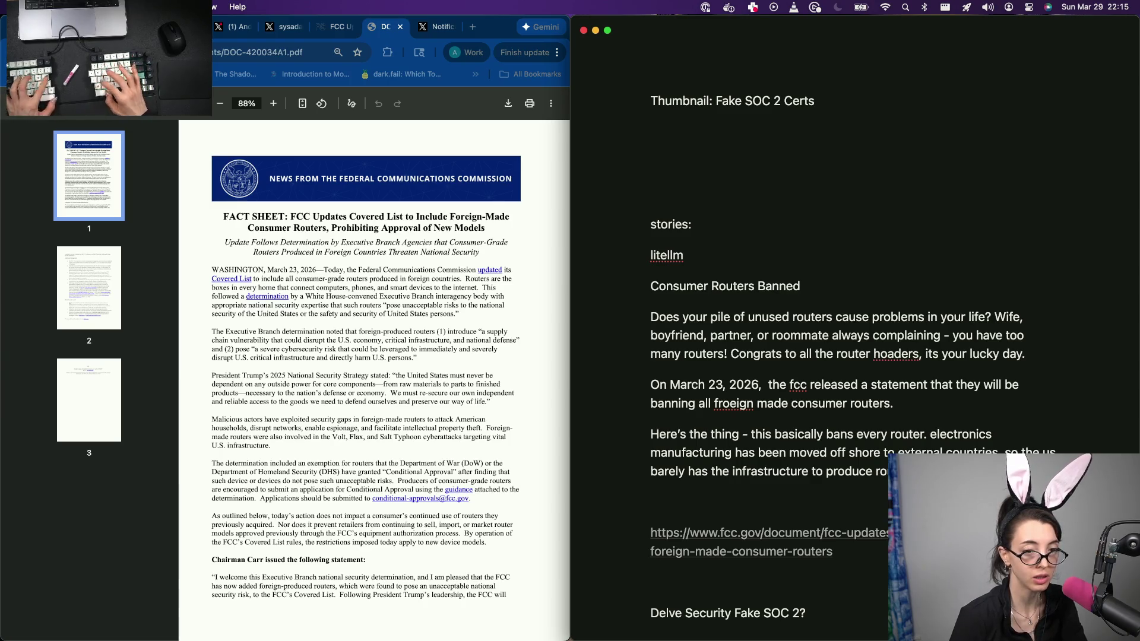
pyautogui.write('about to become soo')
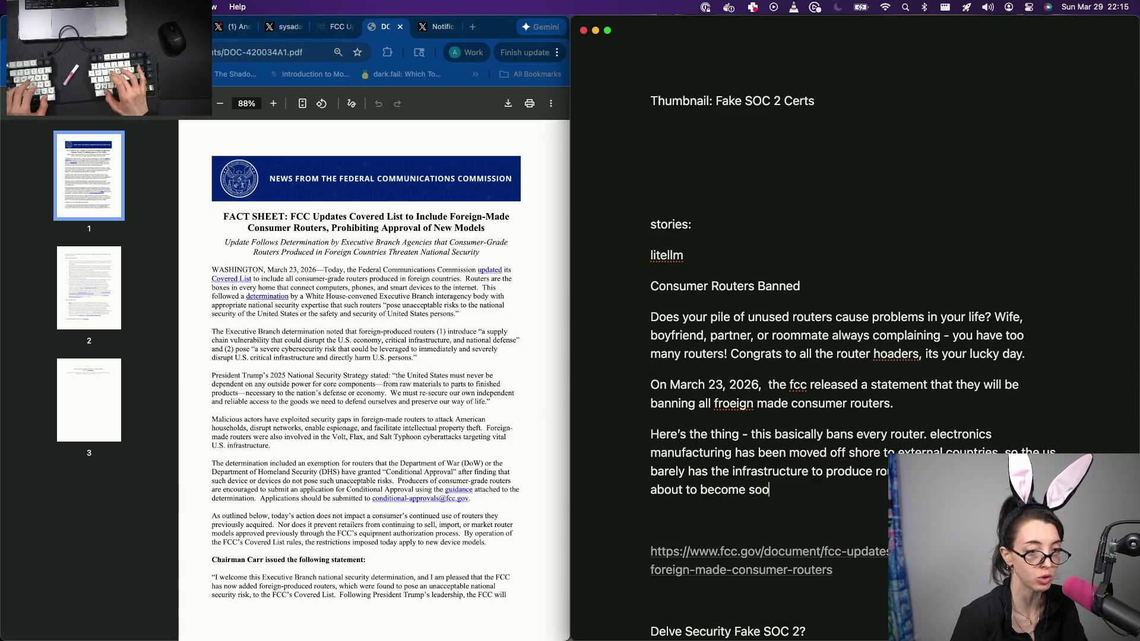
pyautogui.write('yu')
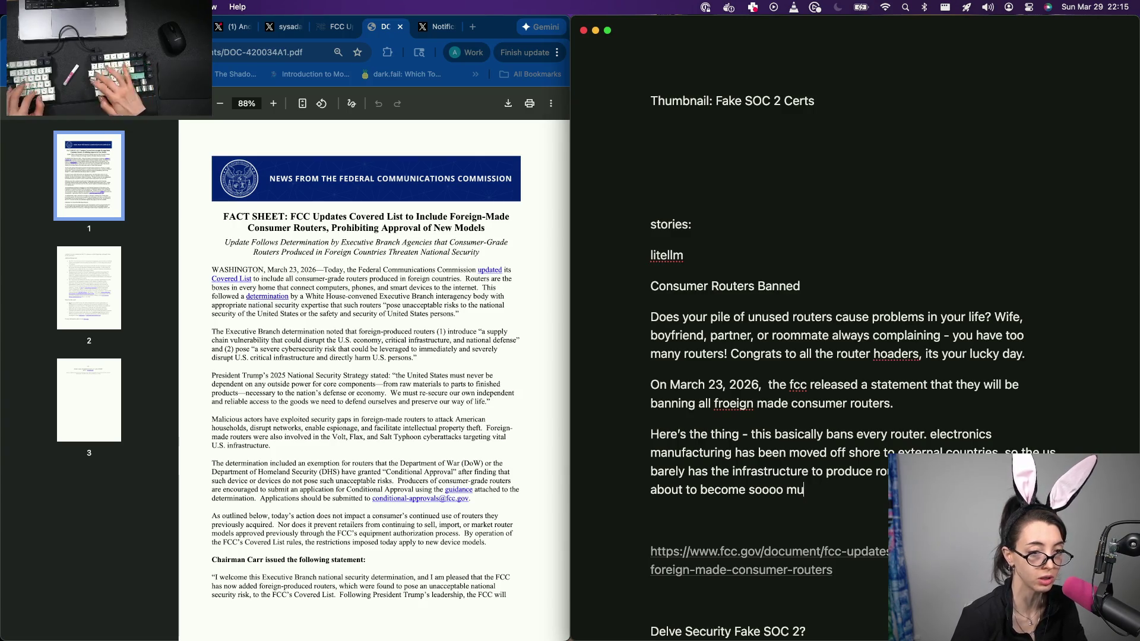
pyautogui.write('xper')
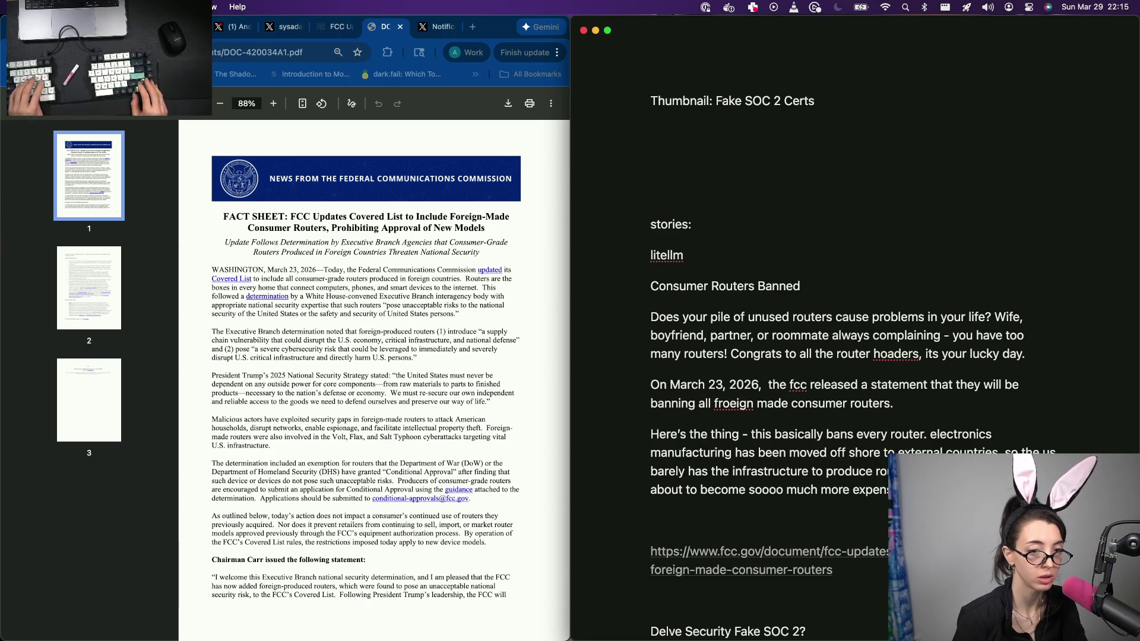
pyautogui.write('internet is about to become')
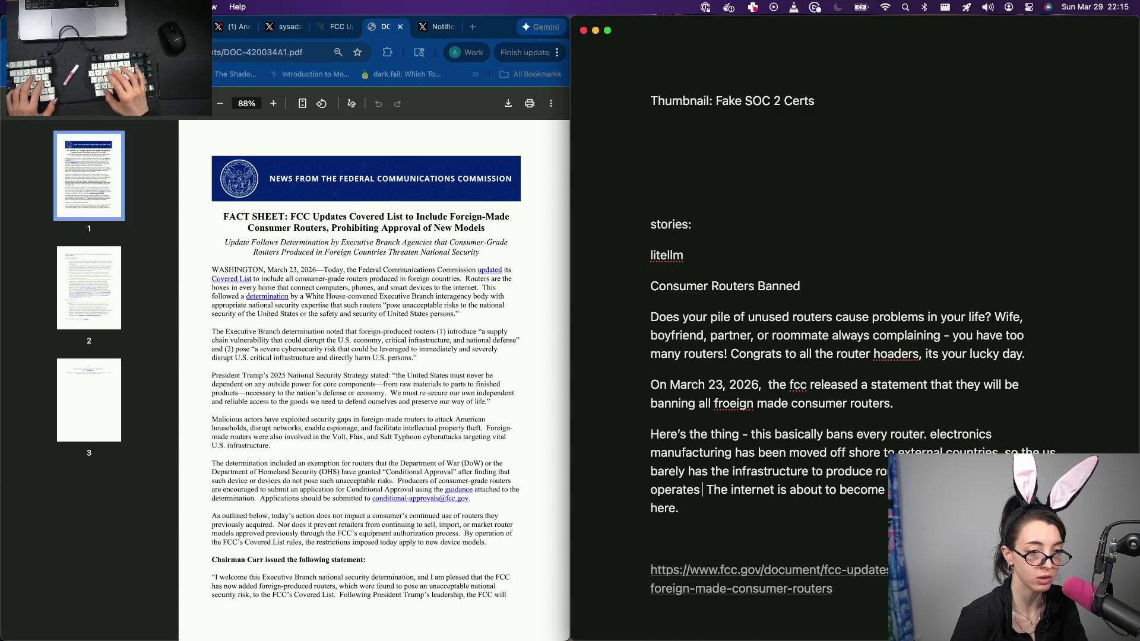
pyautogui.write('operates on the concept that we have the i')
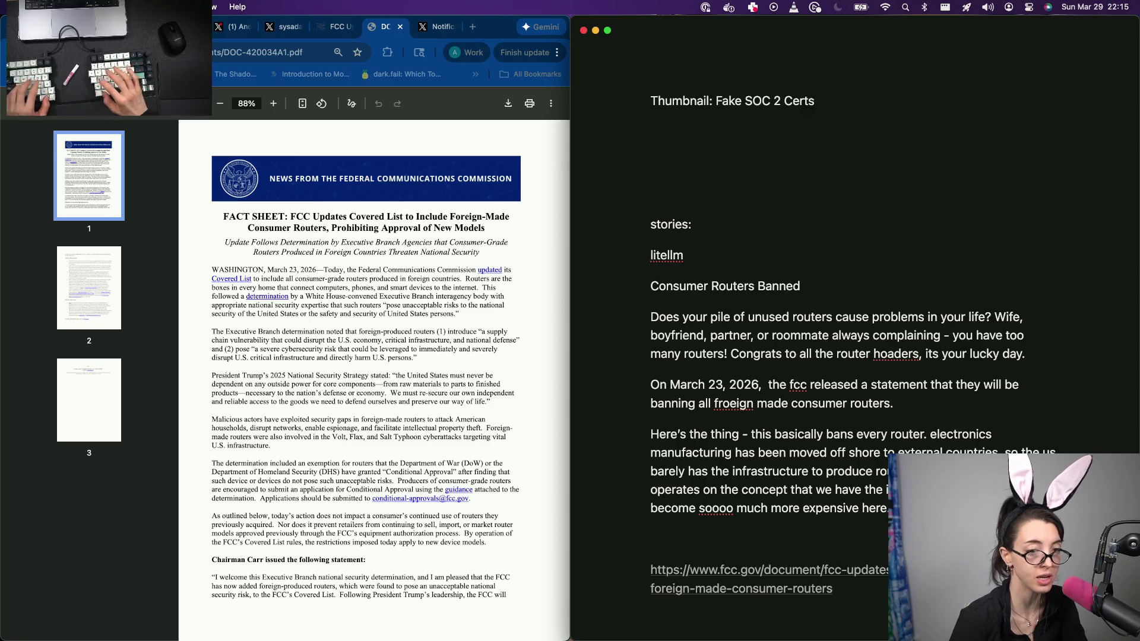
pyautogui.write('nte')
# Step: Add the sentence that the internet will become much more expensive here
pyautogui.press('BackSpace')
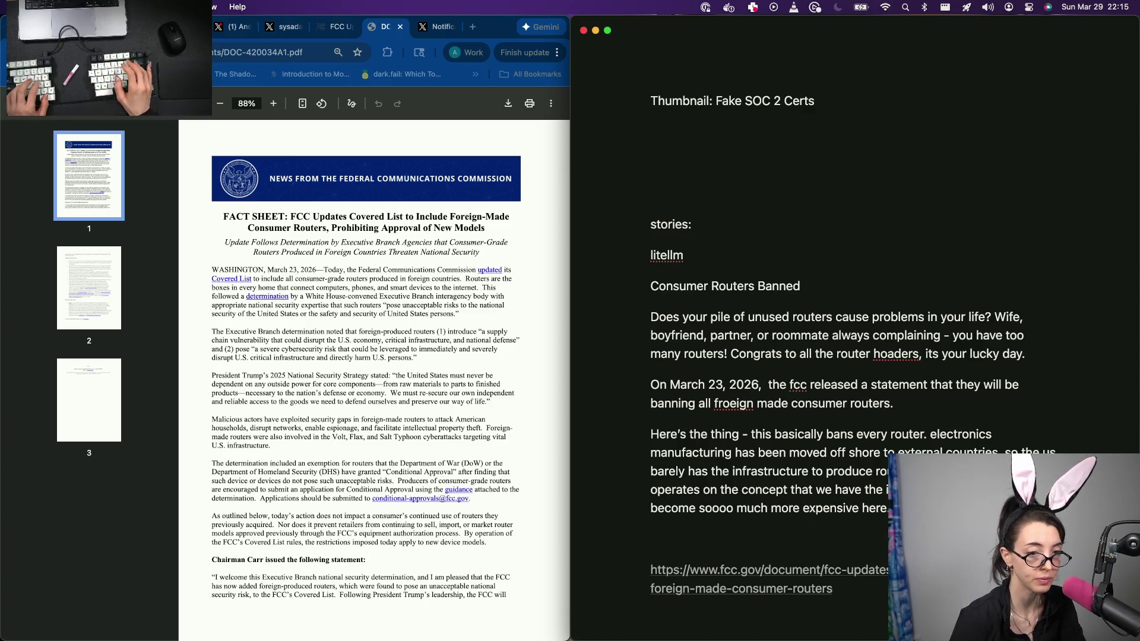
pyautogui.write('rnet')
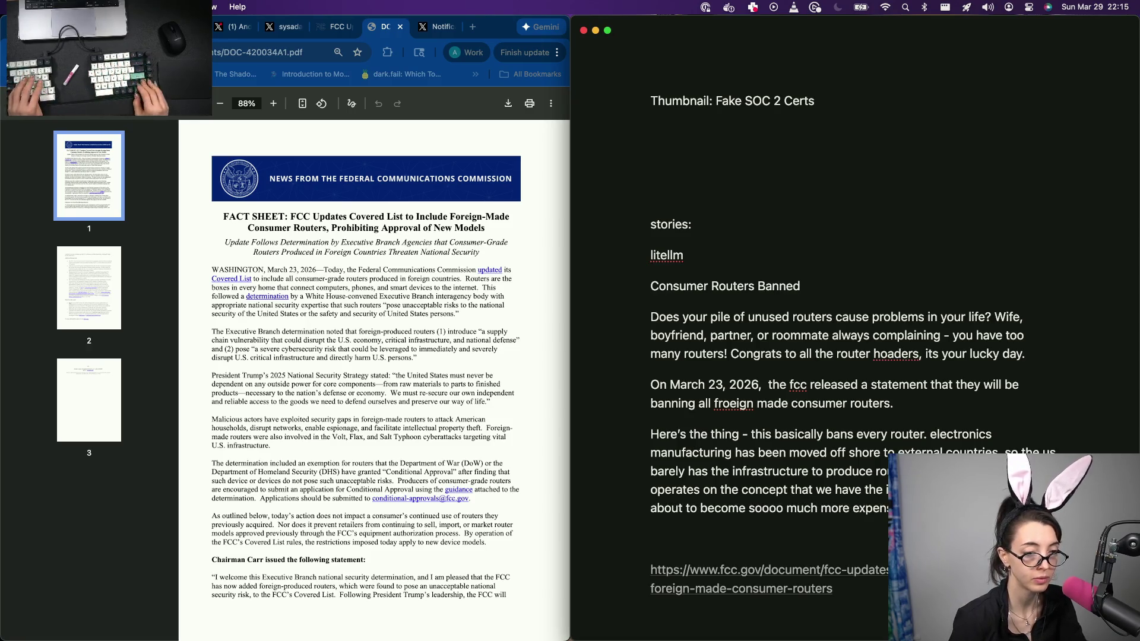
pyautogui.hotkey('alt', 'Right')
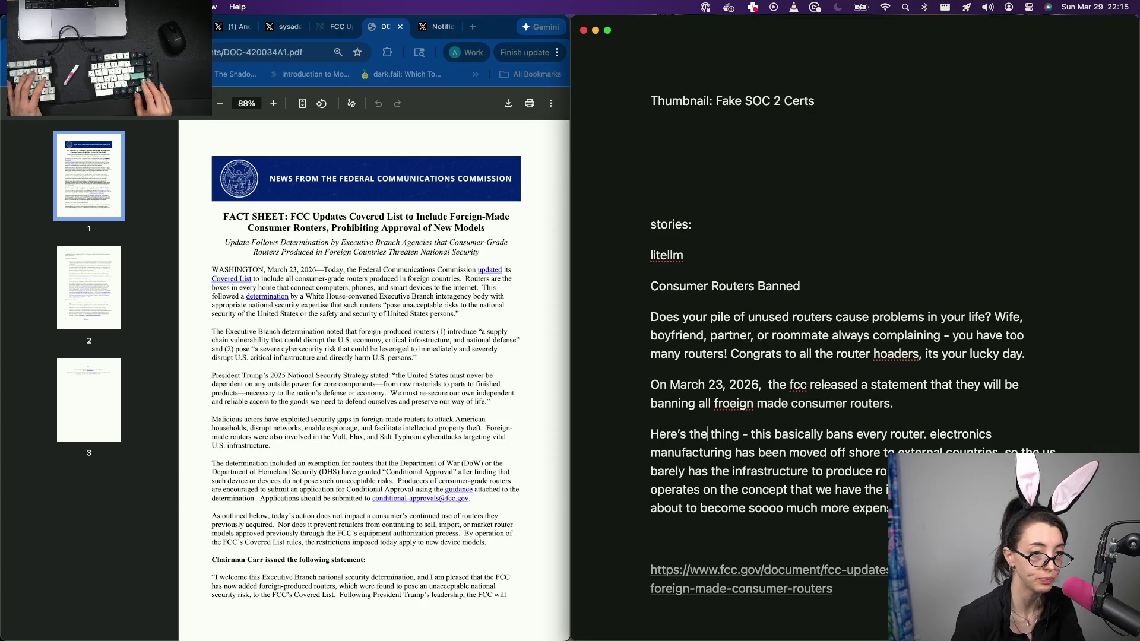
# Step: Add ' - personal opinoin incoming!' after 'Here's the thing' and finish the routers-from-scratch sentence
pyautogui.hotkey('alt', 'Right')
pyautogui.hotkey('alt', 'Right')
pyautogui.write('- personal')
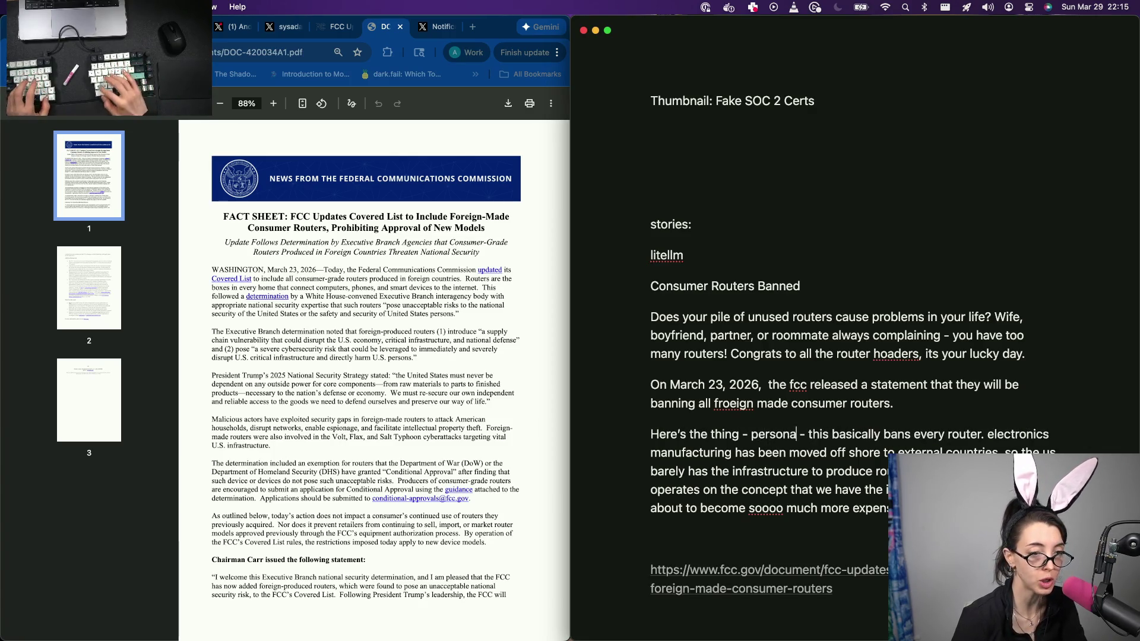
pyautogui.write(' opinoin incoming!')
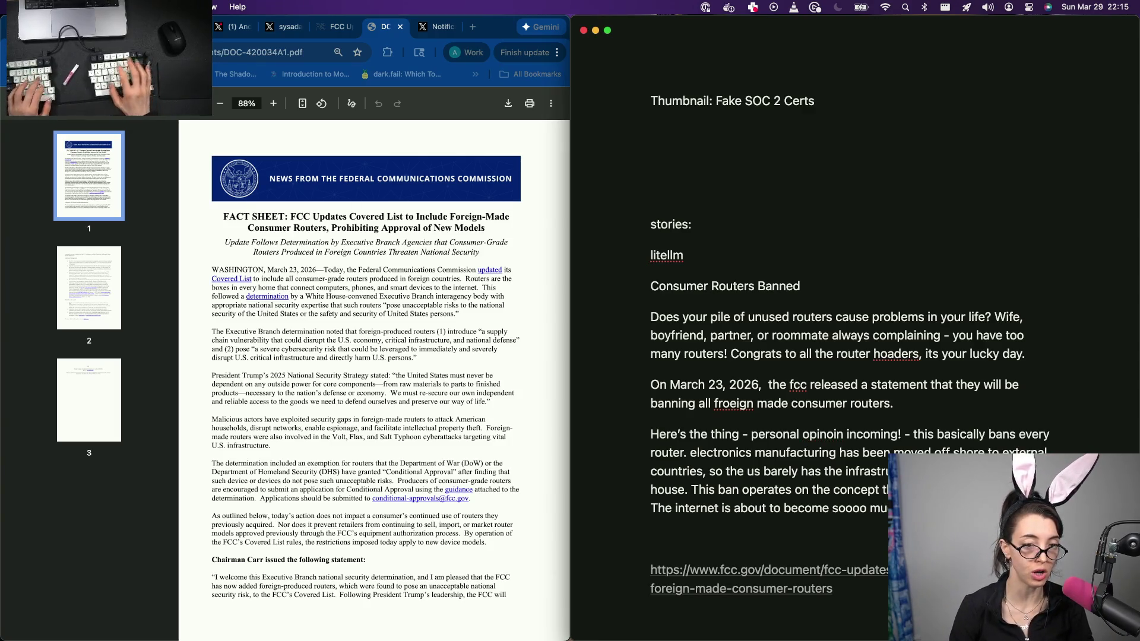
pyautogui.write('the concep')
pyautogui.write('t t to be')
pyautogui.write(' able to build routers from scratch in')
pyautogui.press('BackSpace')
pyautogui.write('here')
pyautogui.hotkey('shift', 'alt', 'Left')
pyautogui.press('Right')
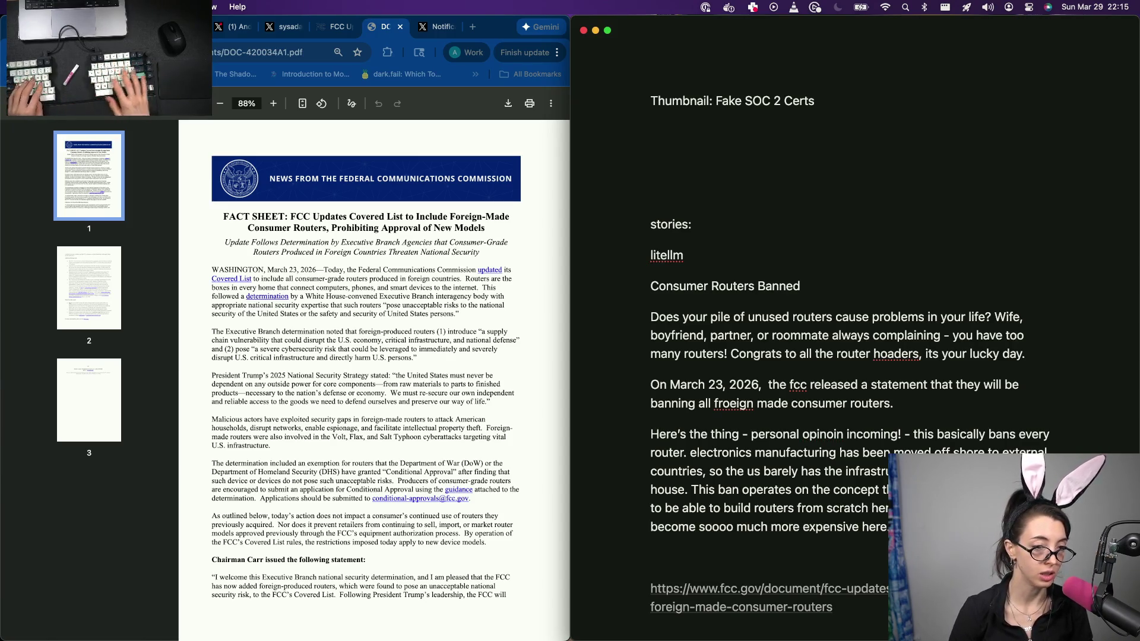
pyautogui.write('about to ')
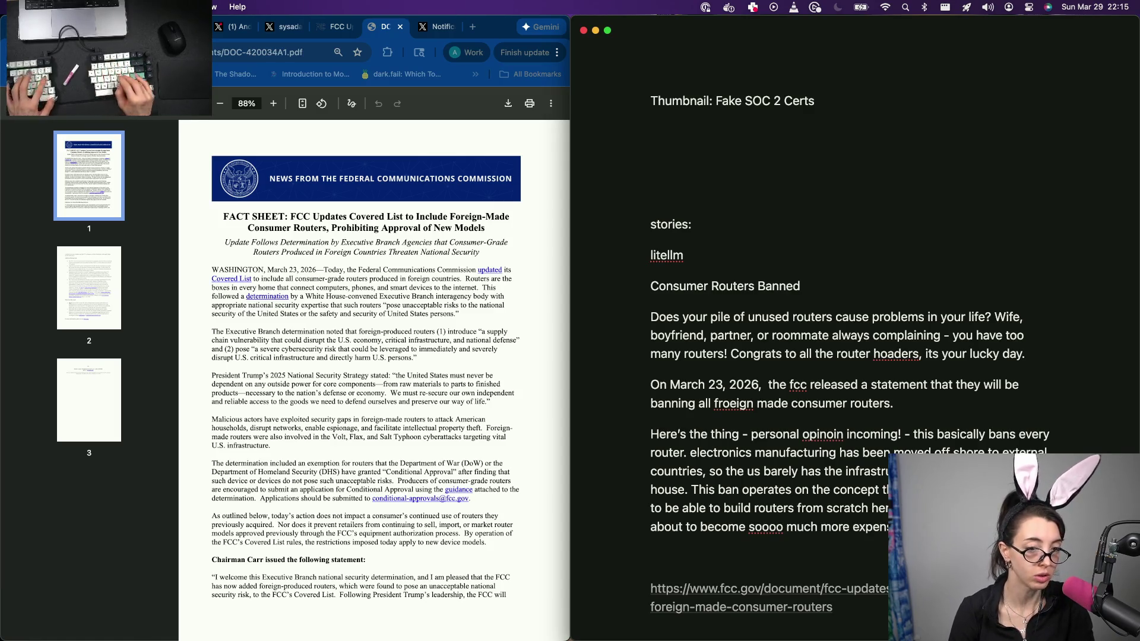
pyautogui.write('is ')
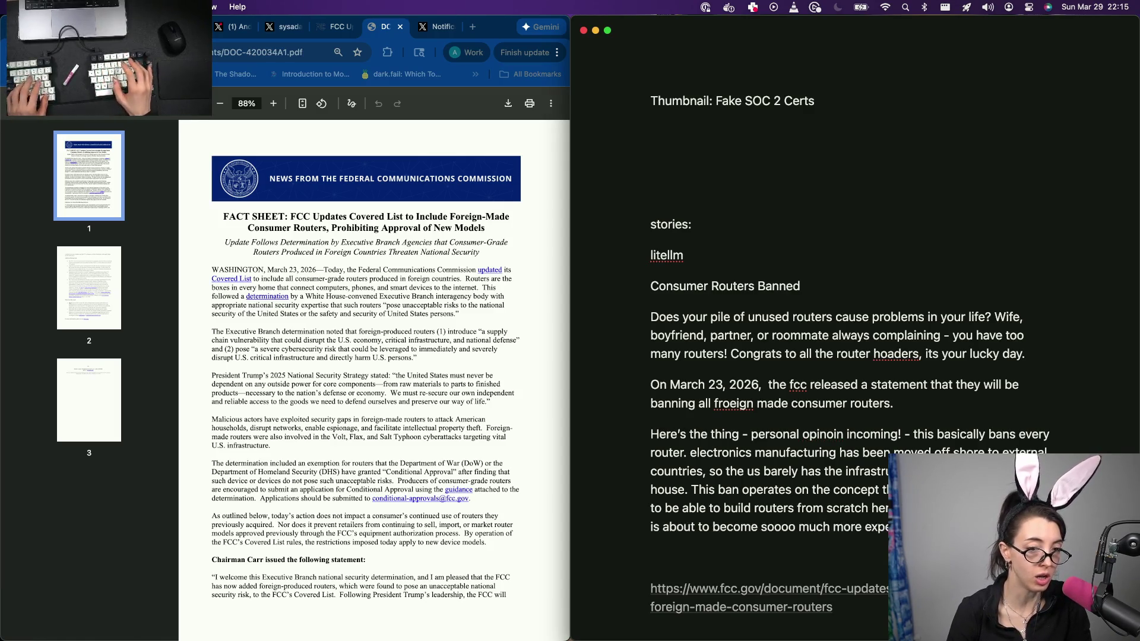
pyautogui.write('internet ')
pyautogui.write('The ')
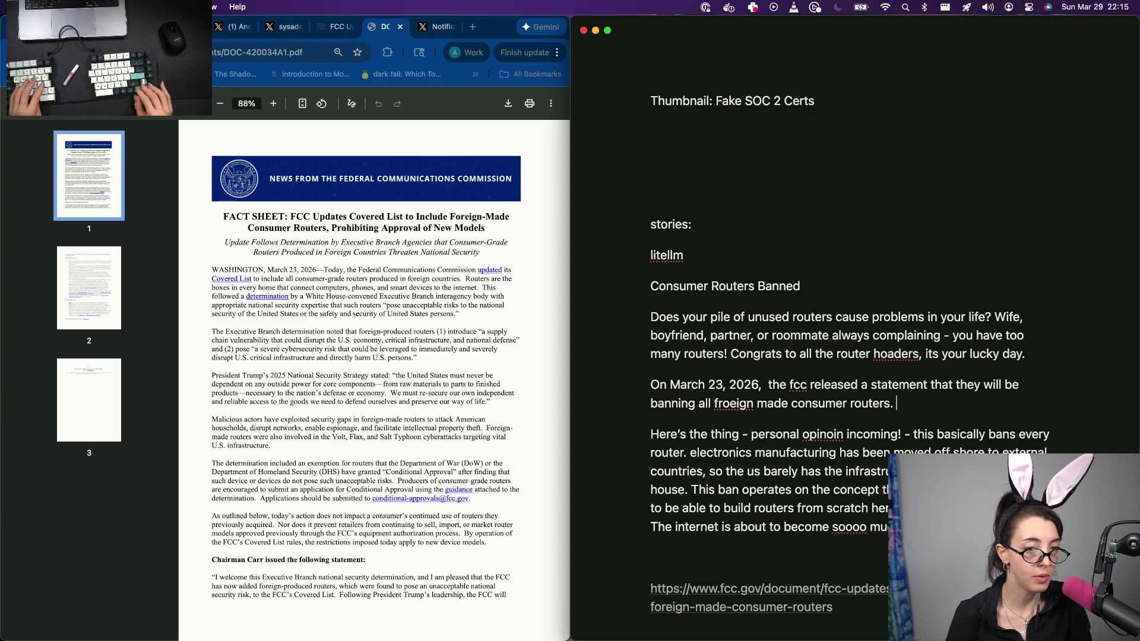
pyautogui.write('tat')
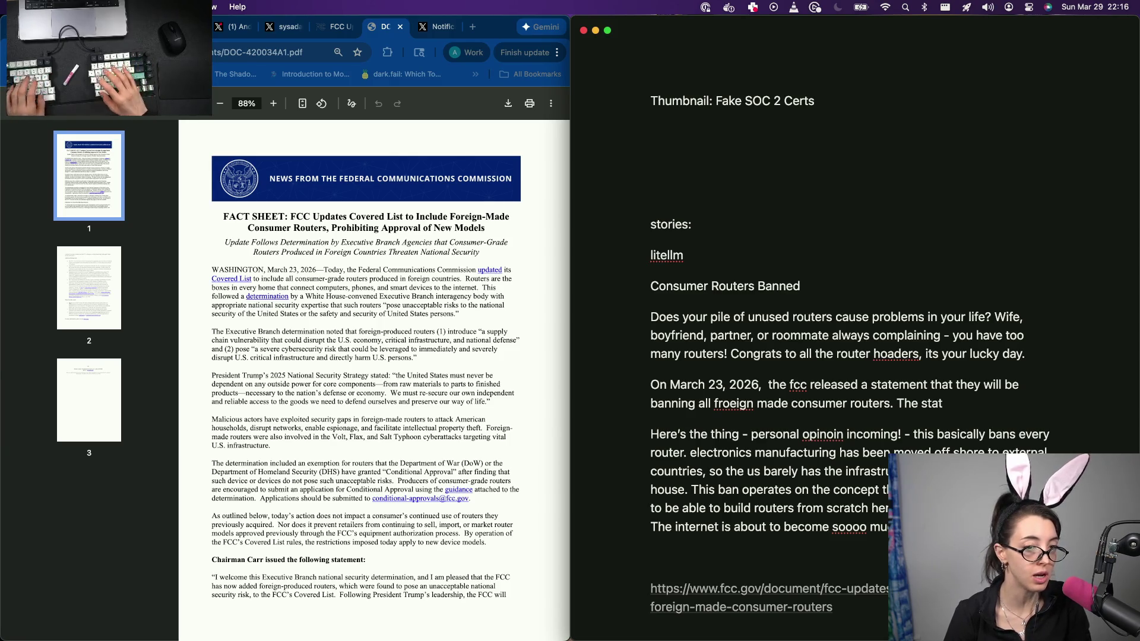
pyautogui.write(' on t')
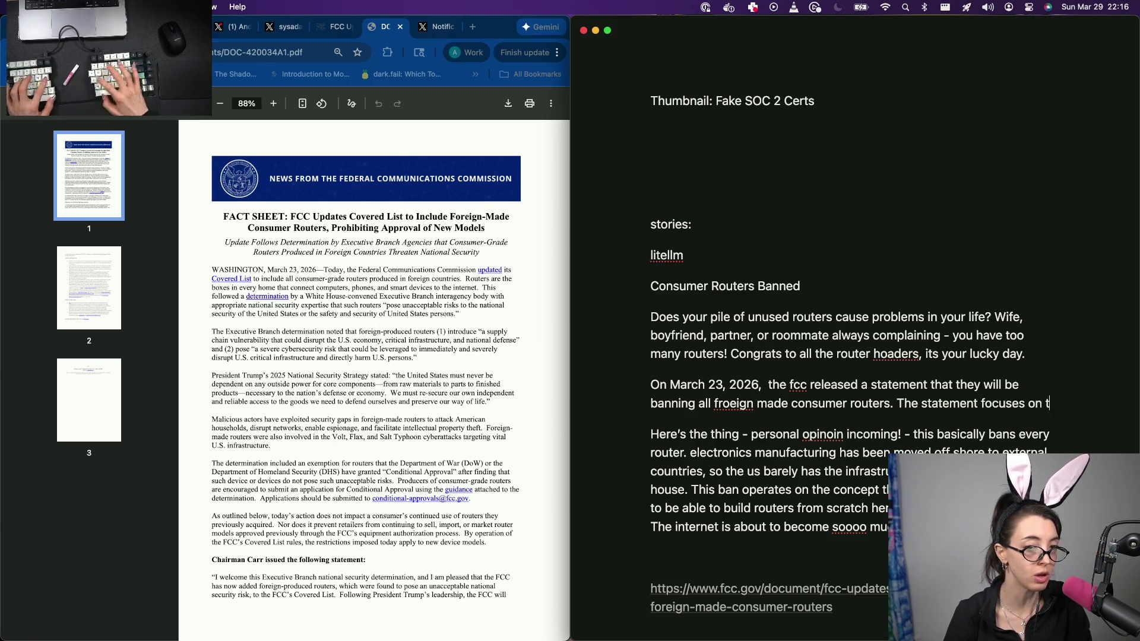
pyautogui.write('he fact that')
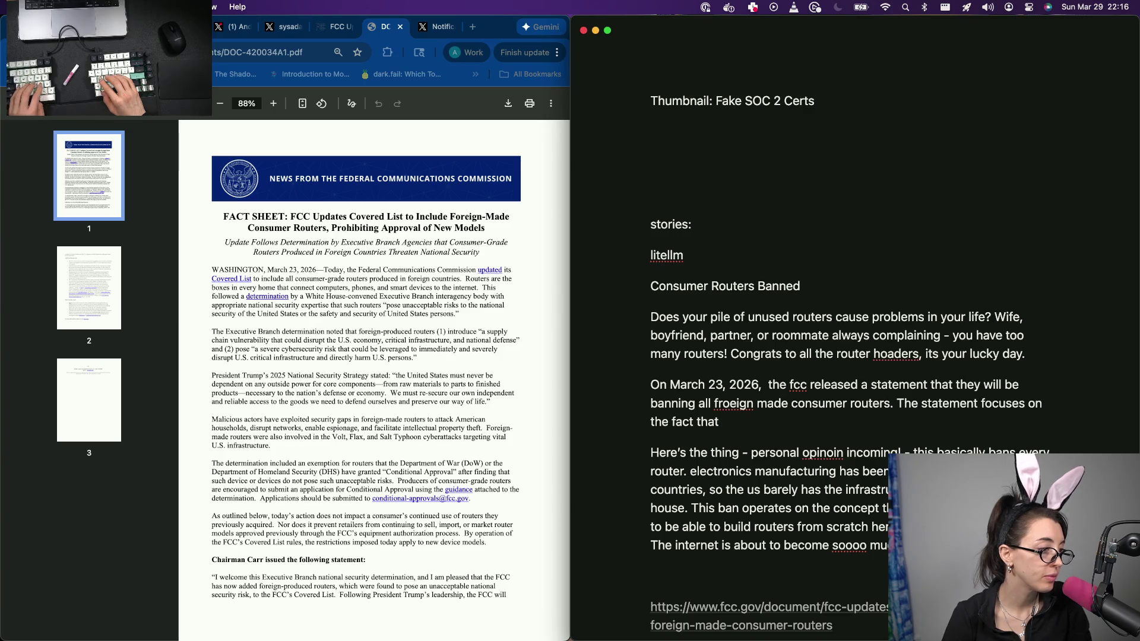
# Step: Select the whole 'Malicious actors…' paragraph in the FCC fact-sheet PDF and return to the notes
pyautogui.tripleClick(254, 421)
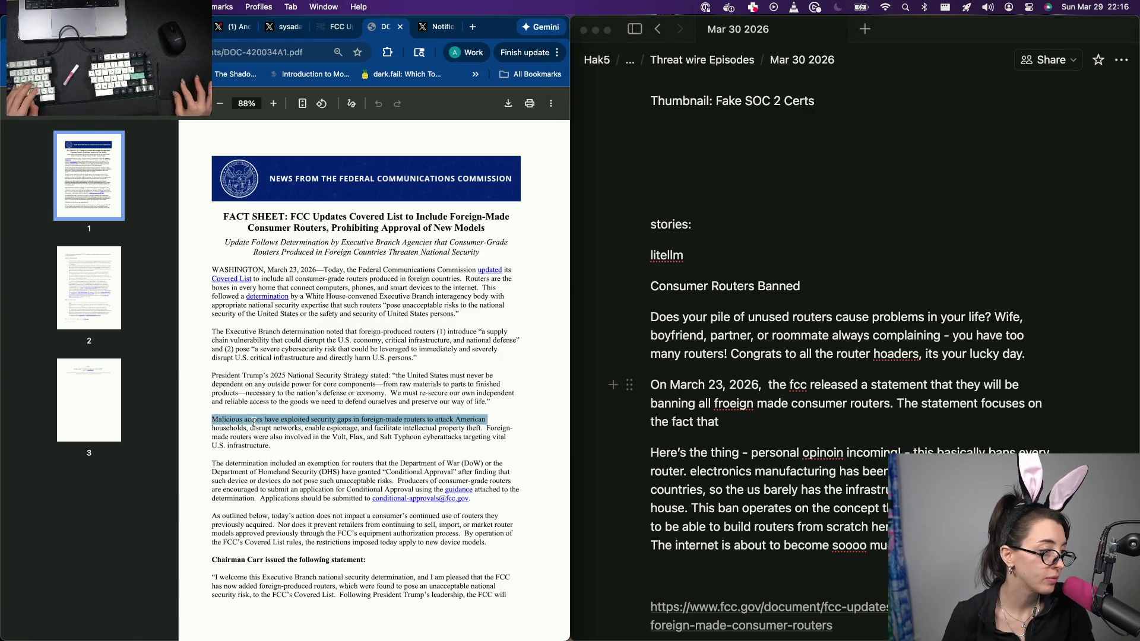
pyautogui.click(253, 422)
pyautogui.tripleClick(267, 437)
pyautogui.click(286, 434)
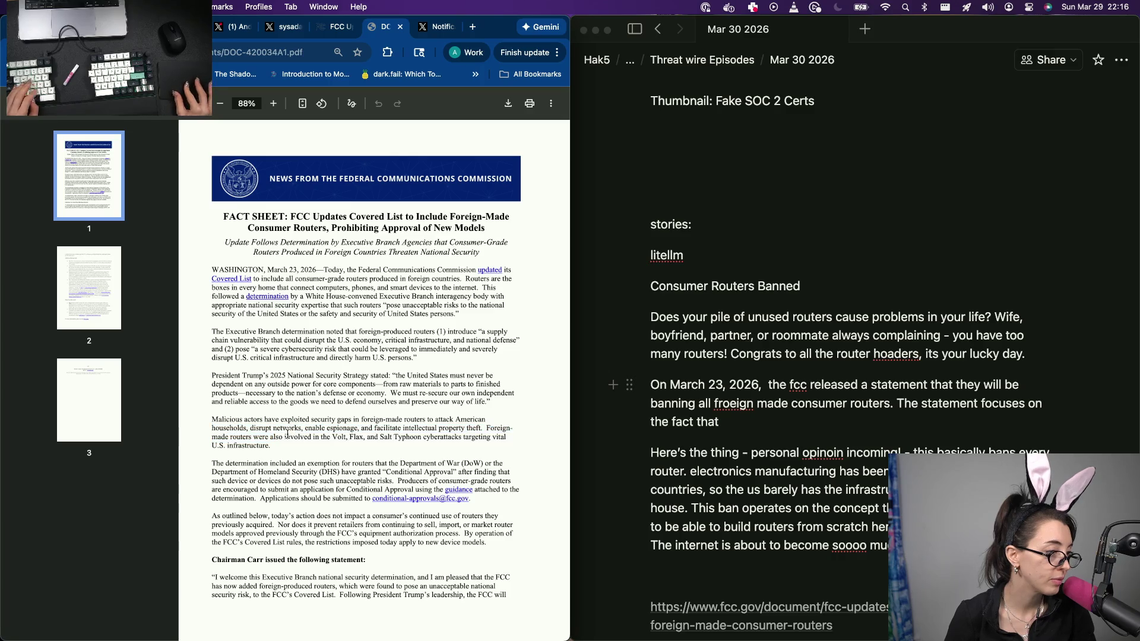
pyautogui.tripleClick(285, 437)
pyautogui.click(220, 419)
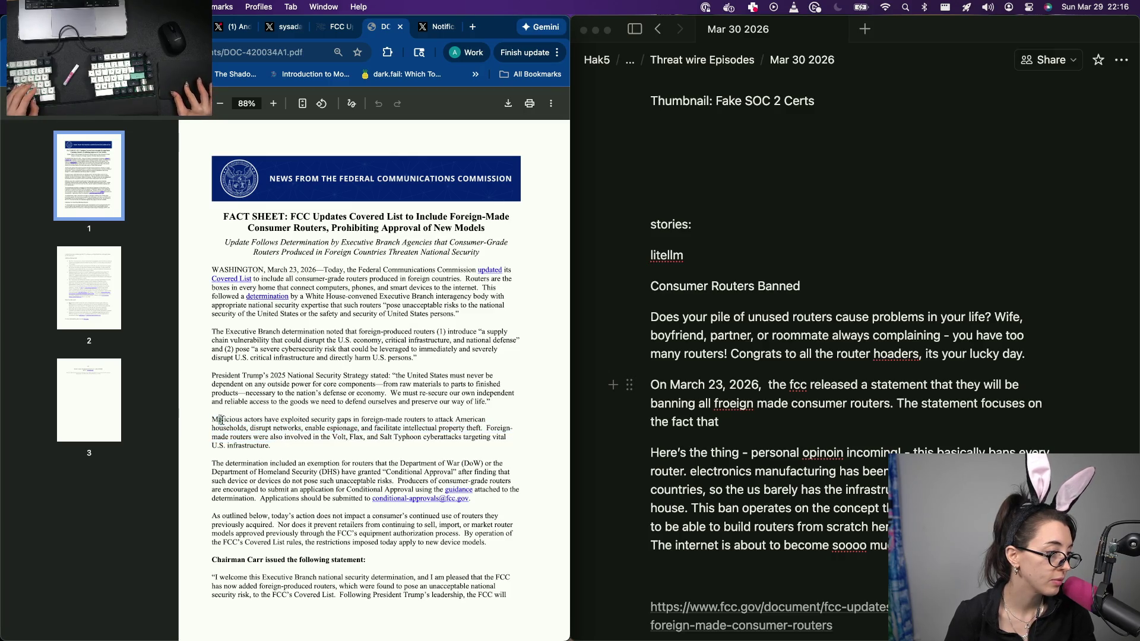
pyautogui.moveTo(213, 420); pyautogui.dragTo(273, 448)
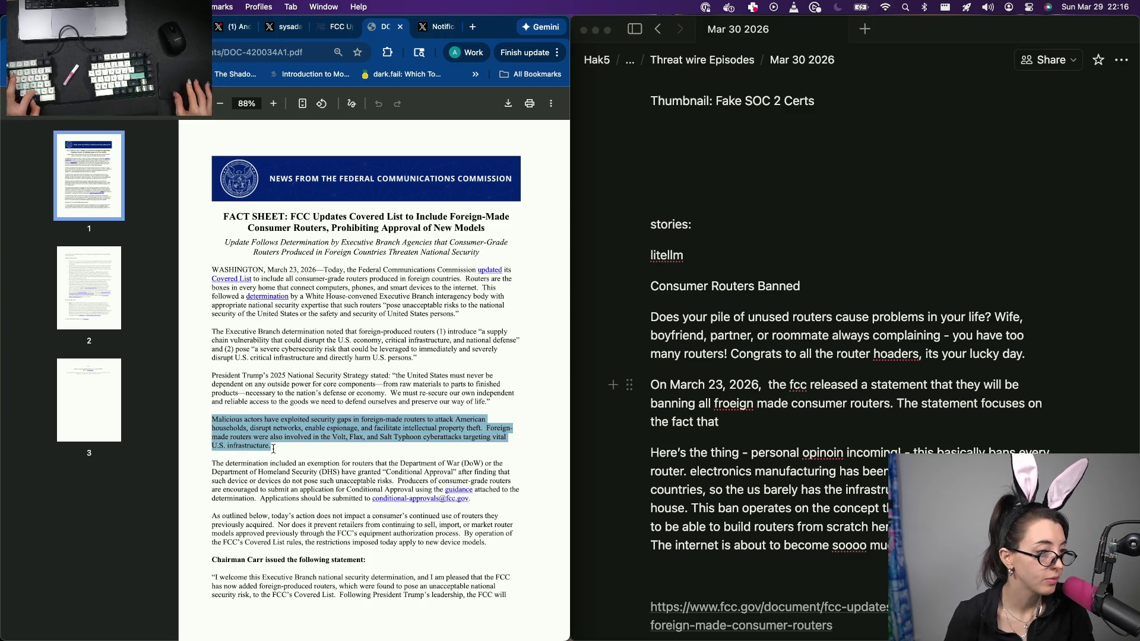
pyautogui.click(753, 421)
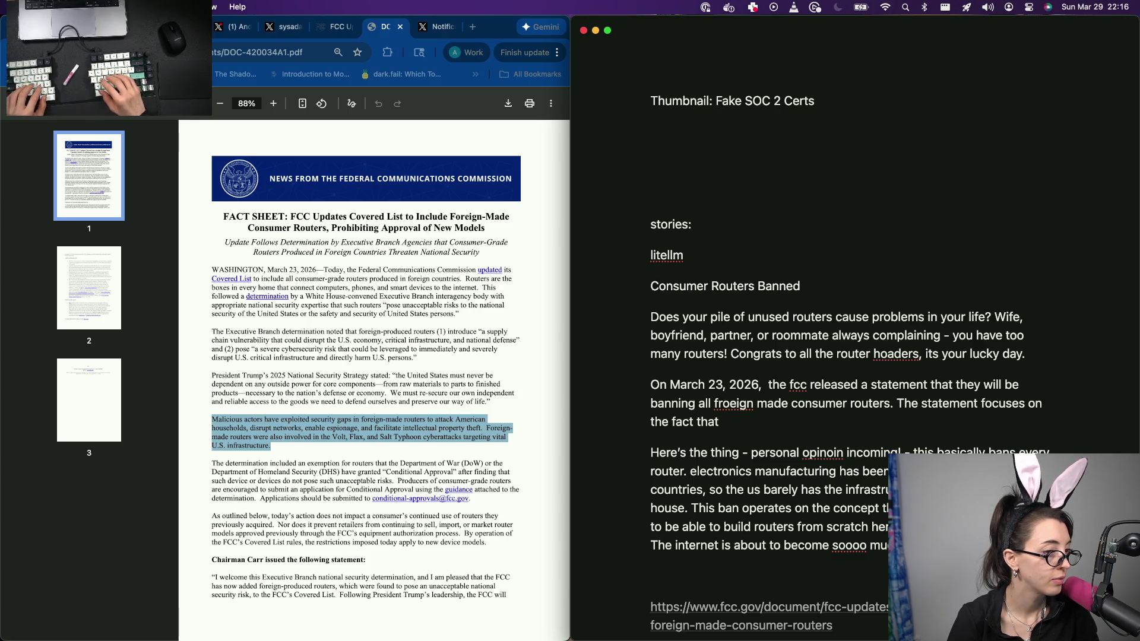
# Step: Replace 'focuses on the fact that' with 'expresses that foreign router', notes window snapped to the right half
pyautogui.hotkey('alt', 'BackSpace')
pyautogui.hotkey('alt', 'BackSpace')
pyautogui.hotkey('alt', 'BackSpace')
pyautogui.hotkey('alt', 'BackSpace')
pyautogui.hotkey('alt', 'BackSpace')
pyautogui.write('expresse')
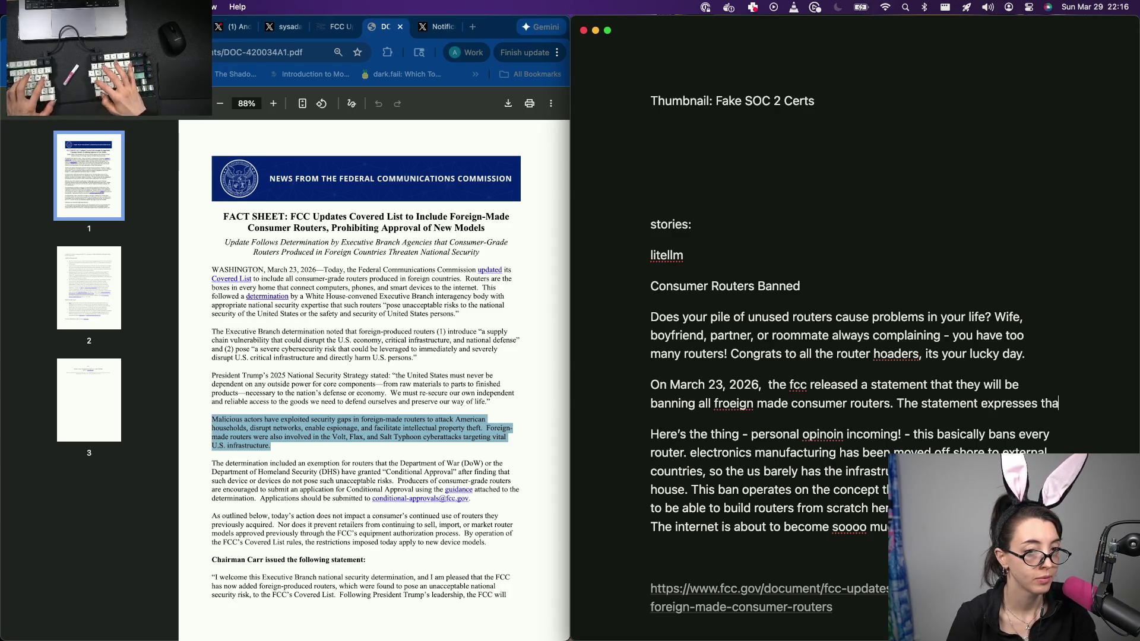
pyautogui.write('t foreig')
pyautogui.press('BackSpace')
pyautogui.press('BackSpace')
pyautogui.write('ign')
pyautogui.hotkey('ctrl', 'alt', 'c')
pyautogui.hotkey('ctrl', 'alt', 'Right')
pyautogui.hotkey('ctrl', 'alt', 'Right')
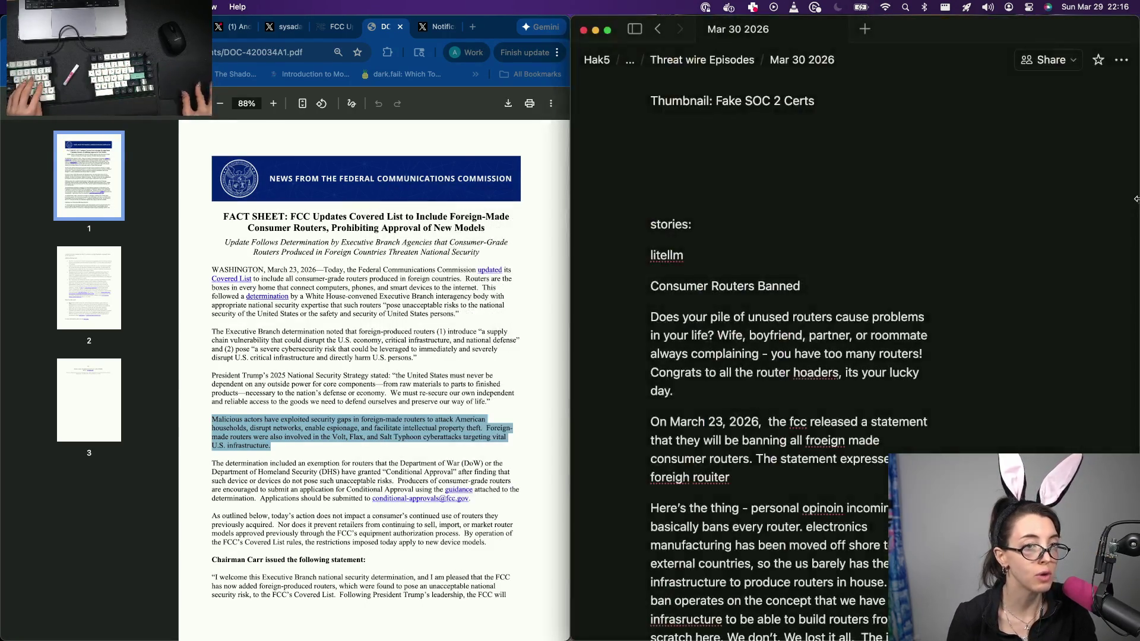
pyautogui.press('BackSpace')
pyautogui.press('BackSpace')
pyautogui.press('BackSpace')
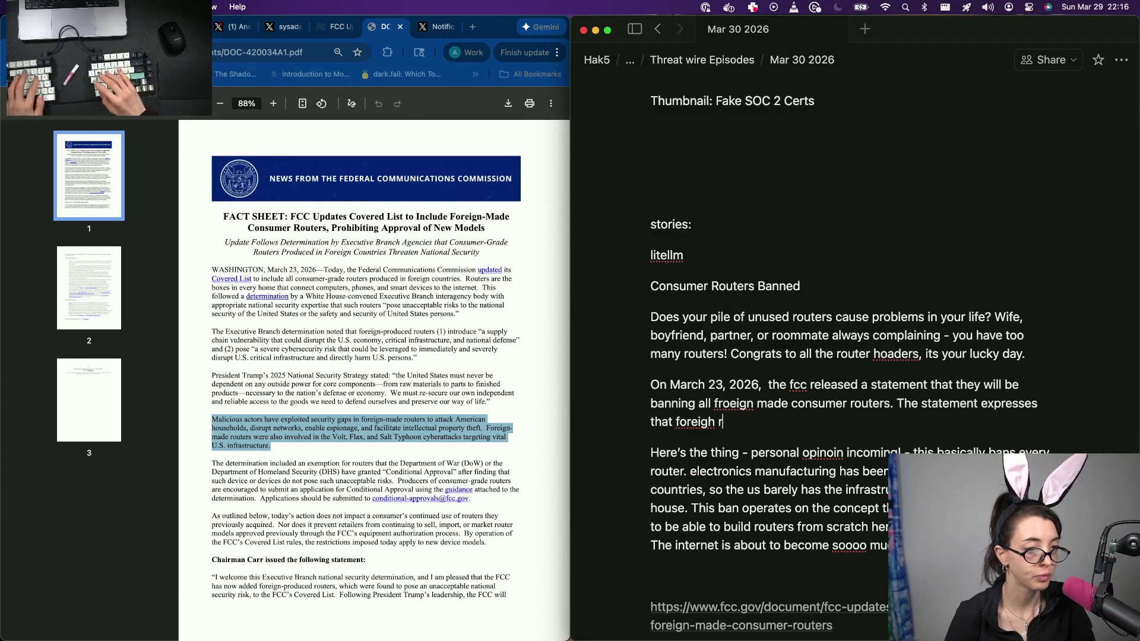
pyautogui.press('BackSpace')
pyautogui.press('BackSpace')
pyautogui.press('BackSpace')
pyautogui.write('n r')
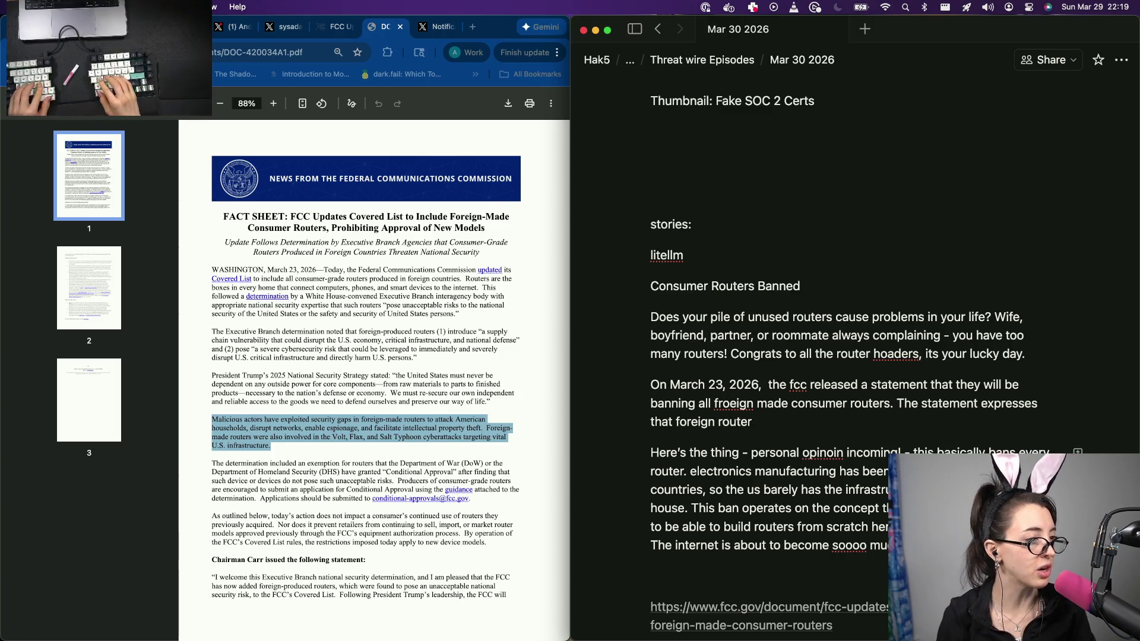
pyautogui.write('as a threat ')
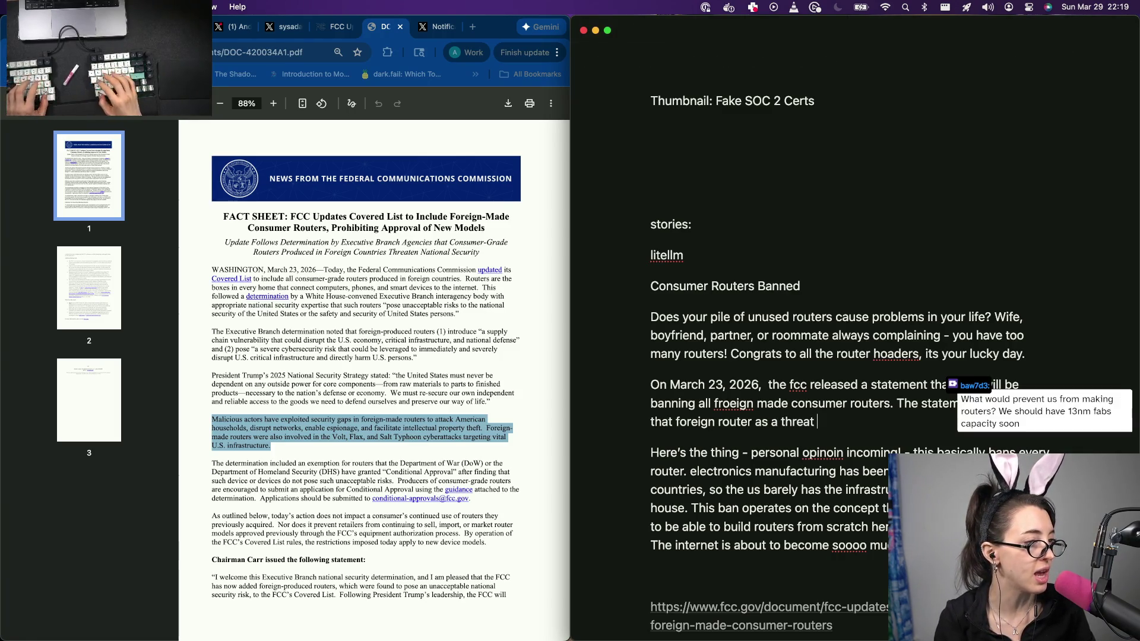
pyautogui.write('and huge risk to ')
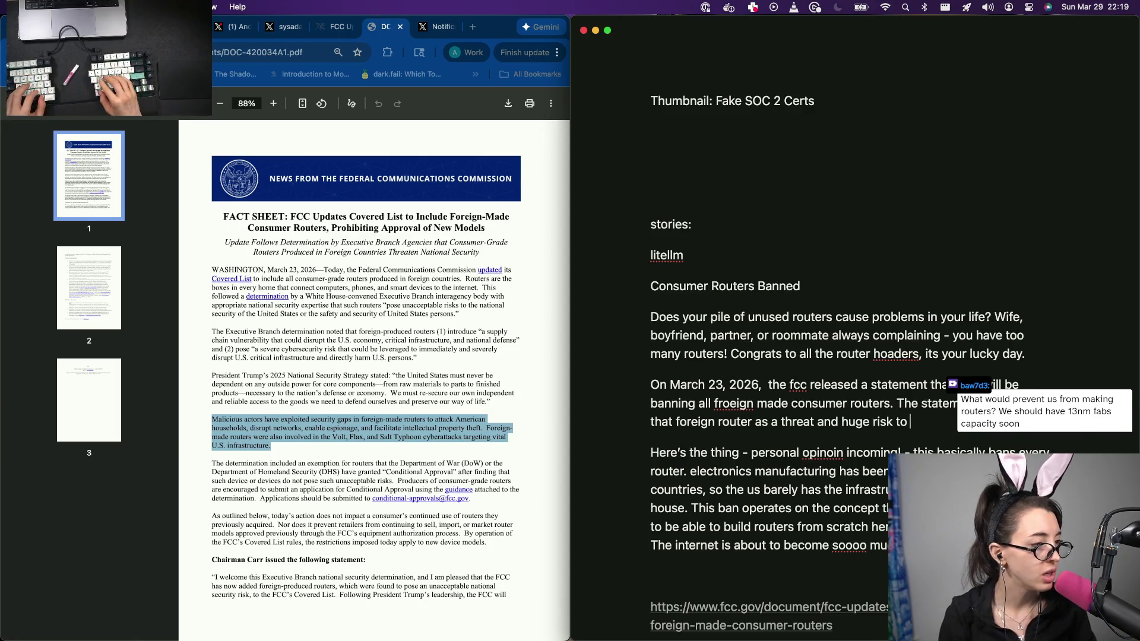
pyautogui.write('national')
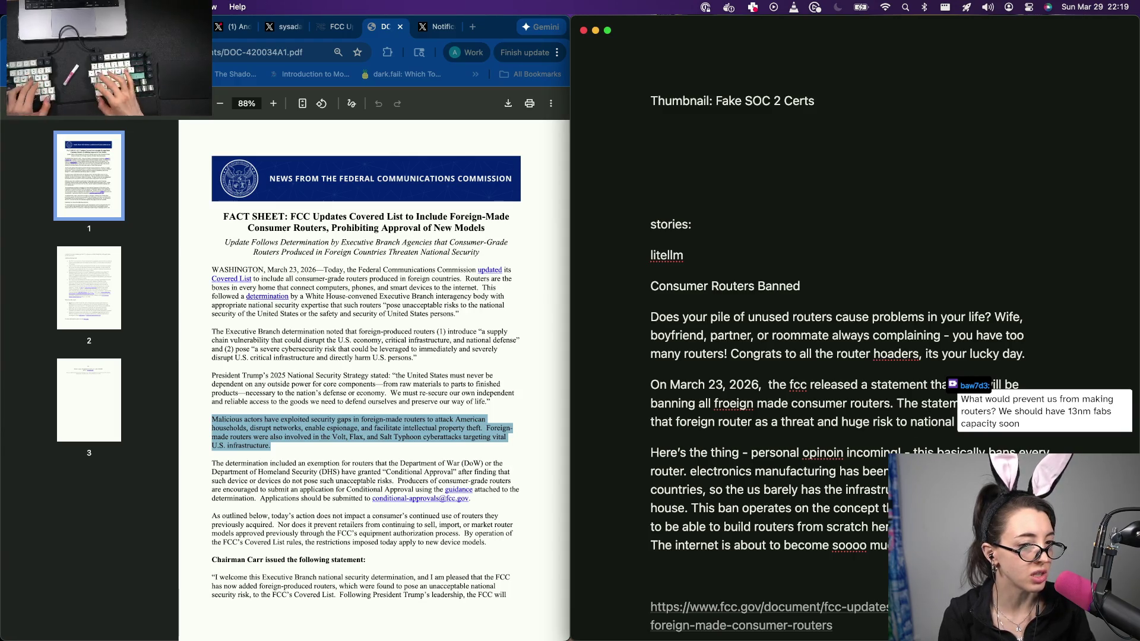
# Step: Finish 'as a threat and huge risk to national' and paste the copied FCC passage in a new block below
pyautogui.press('Return')
pyautogui.press('Return')
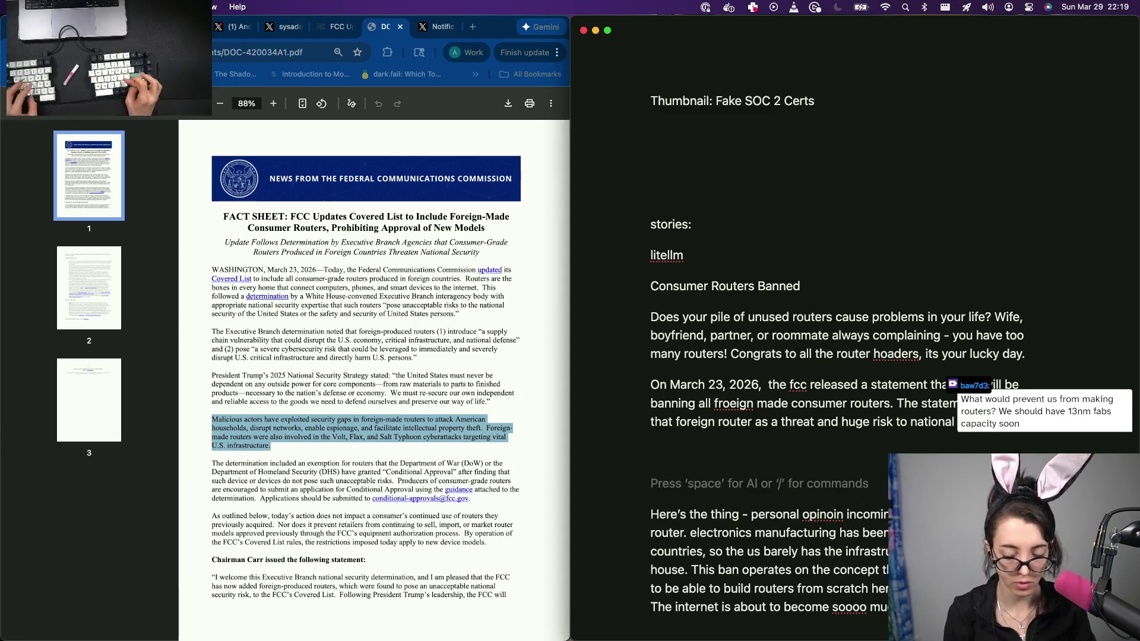
pyautogui.write('"')
pyautogui.press('super+v')
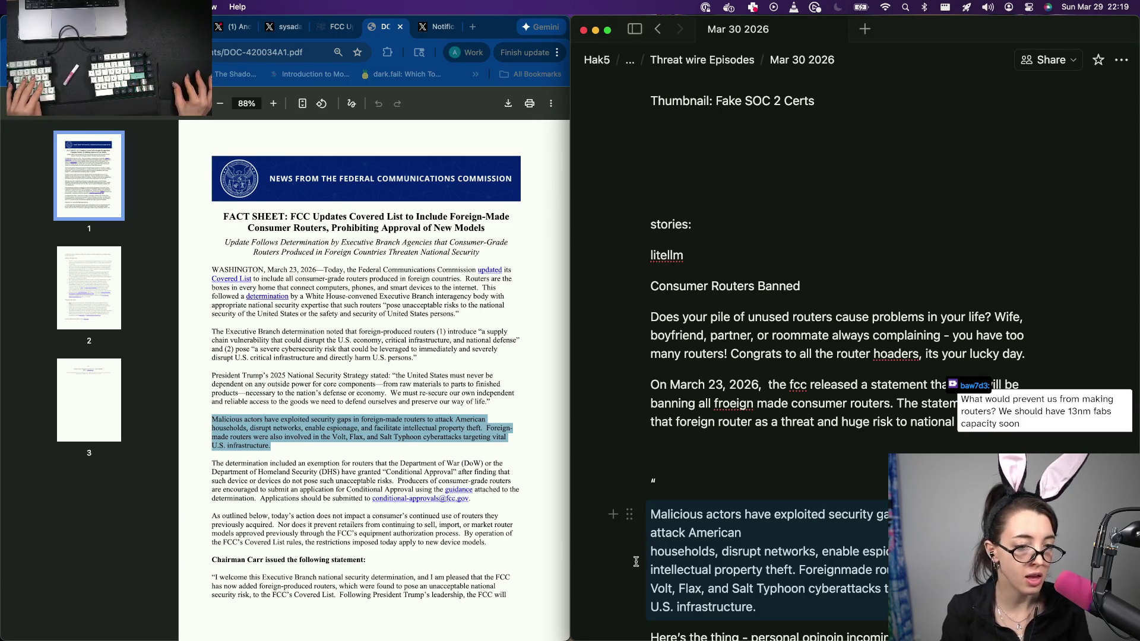
# Step: Join the pasted passage into one quoted paragraph credited '- FCC Fact Sheet'
pyautogui.click(651, 552)
pyautogui.press('BackSpace')
pyautogui.write('h')
pyautogui.scroll(-3, 702, 452)
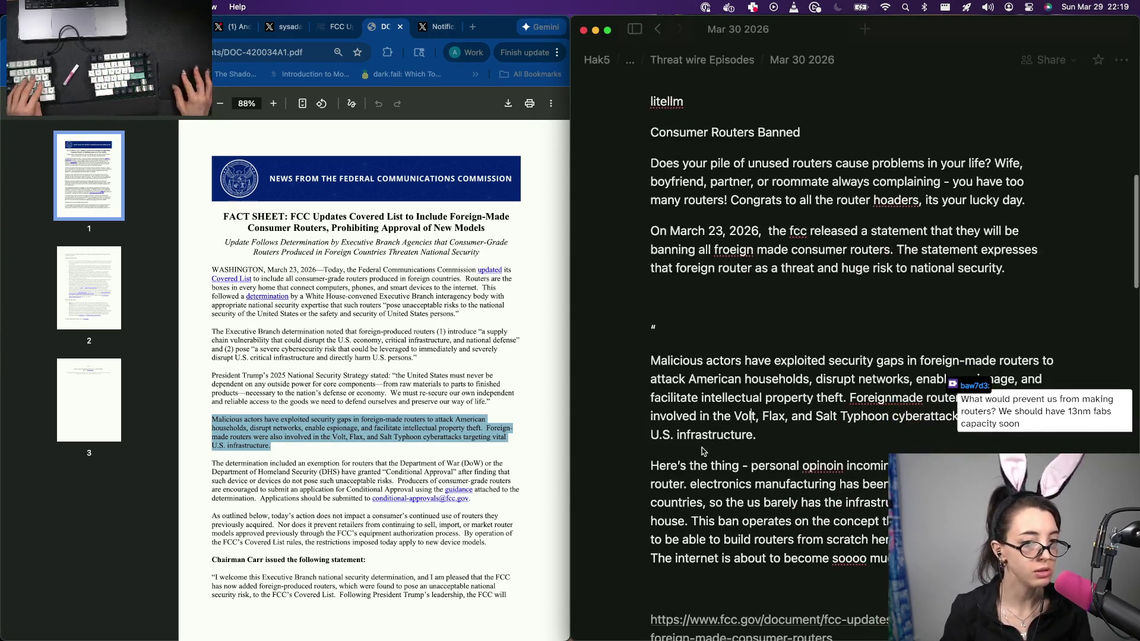
pyautogui.press('super+Left')
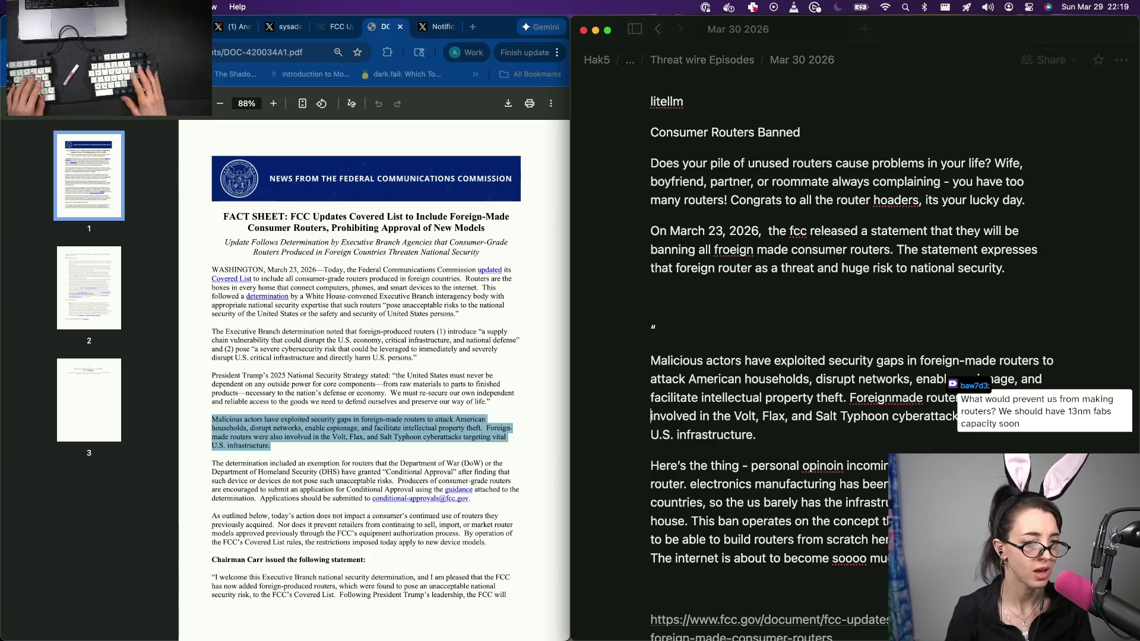
pyautogui.press('super+Right')
pyautogui.write('"')
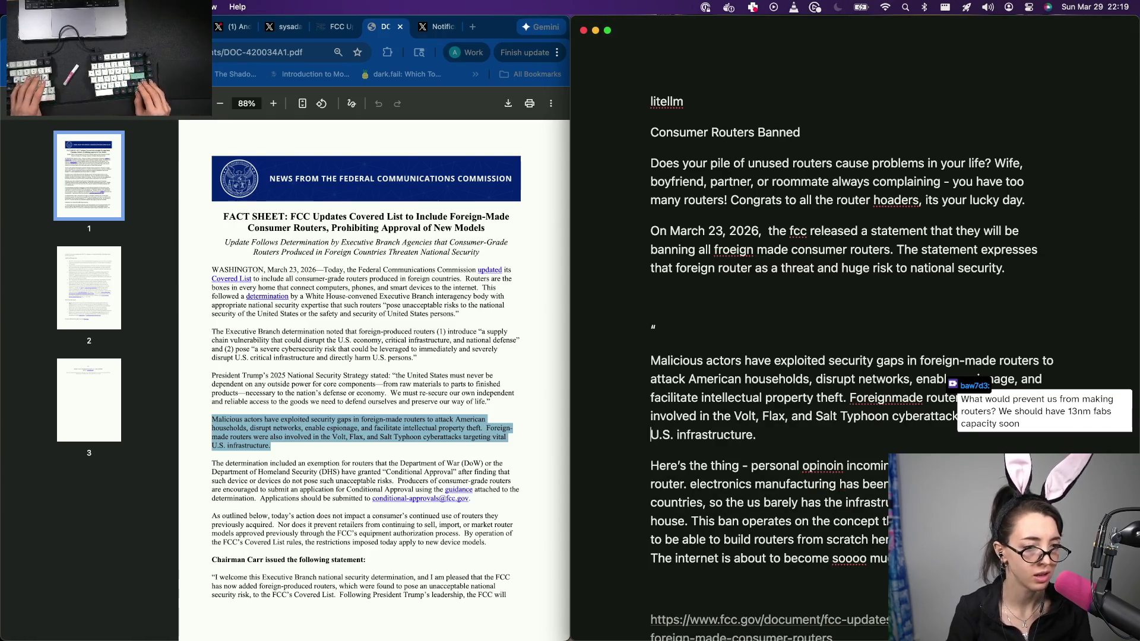
pyautogui.press('Up')
pyautogui.press('Up')
pyautogui.press('Up')
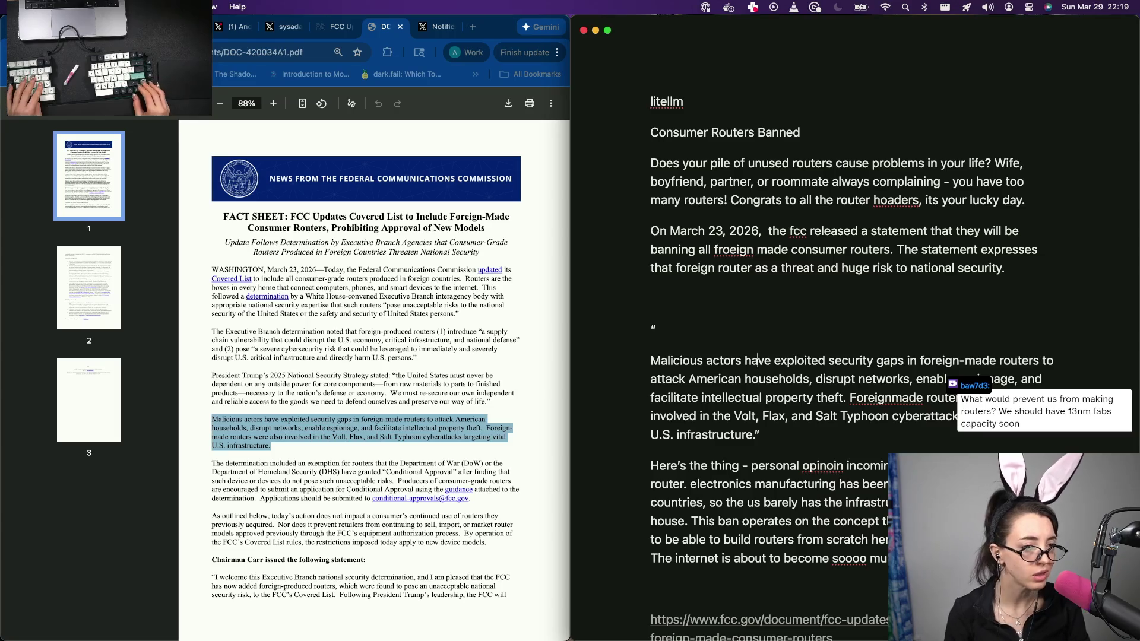
pyautogui.press('BackSpace')
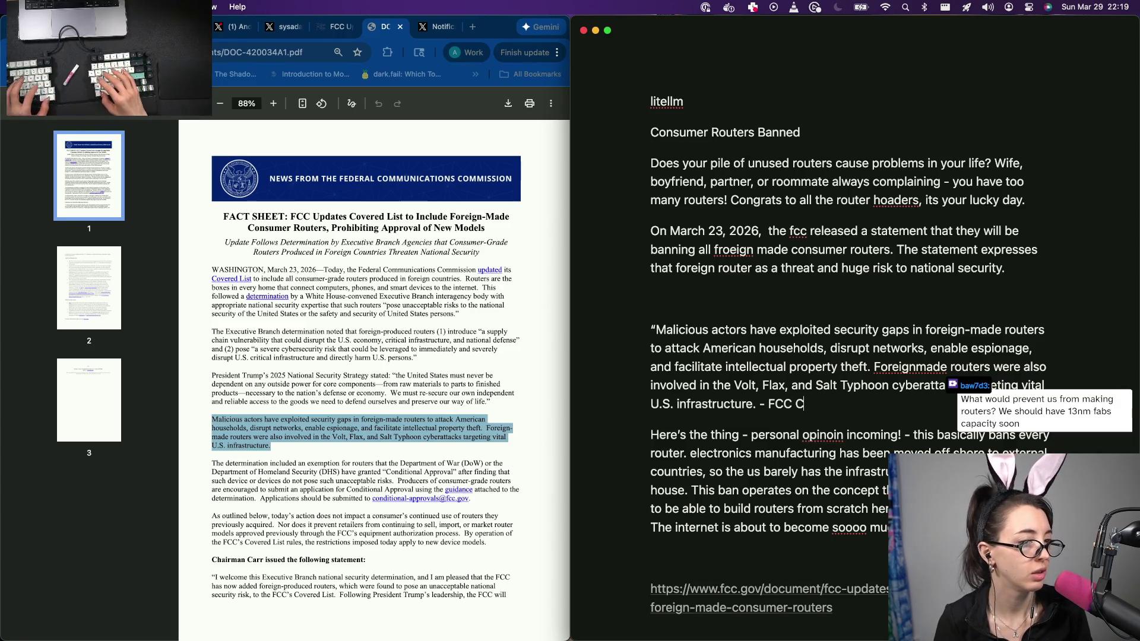
pyautogui.write('Fact SWheet')
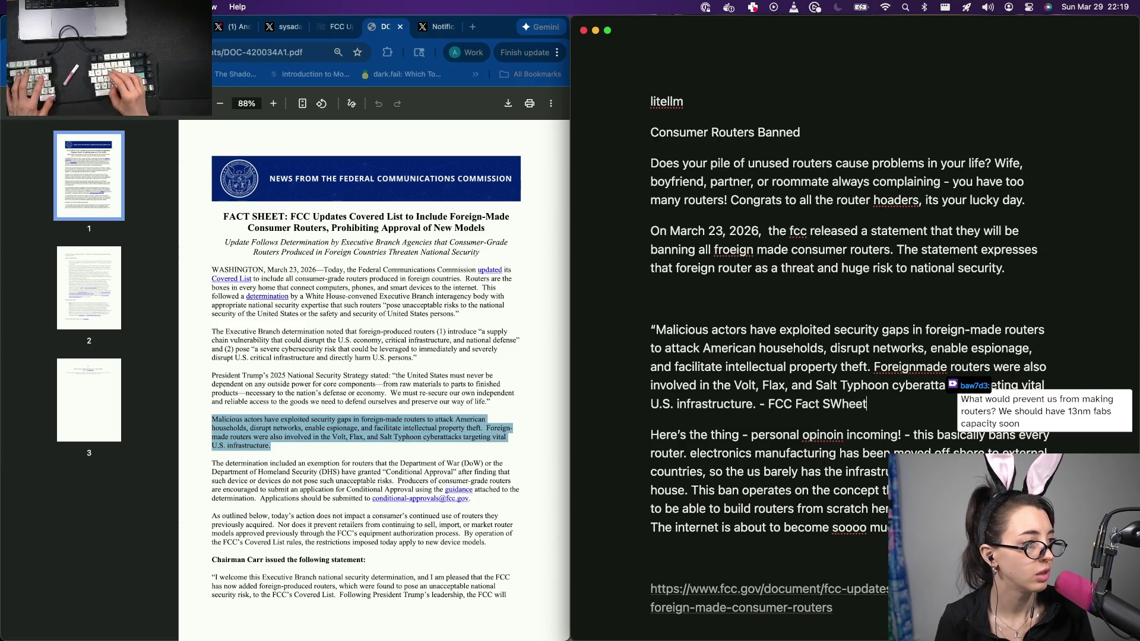
pyautogui.press('BackSpace')
pyautogui.press('BackSpace')
pyautogui.press('BackSpace')
pyautogui.press('BackSpace')
pyautogui.press('BackSpace')
pyautogui.press('BackSpace')
pyautogui.write('Sheet"')
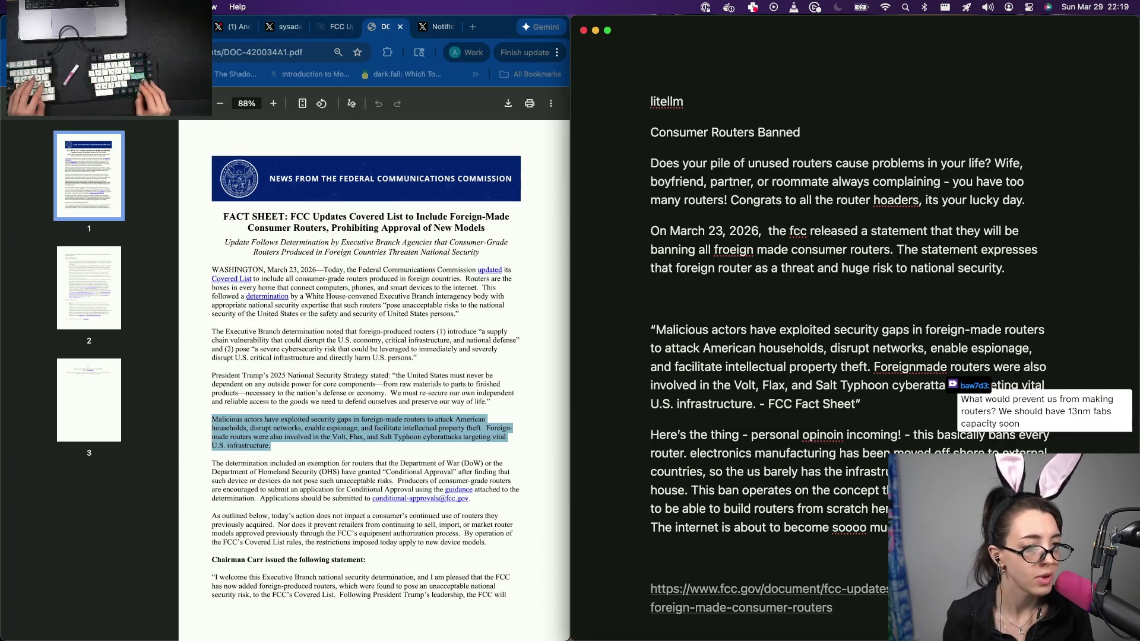
pyautogui.write('[')
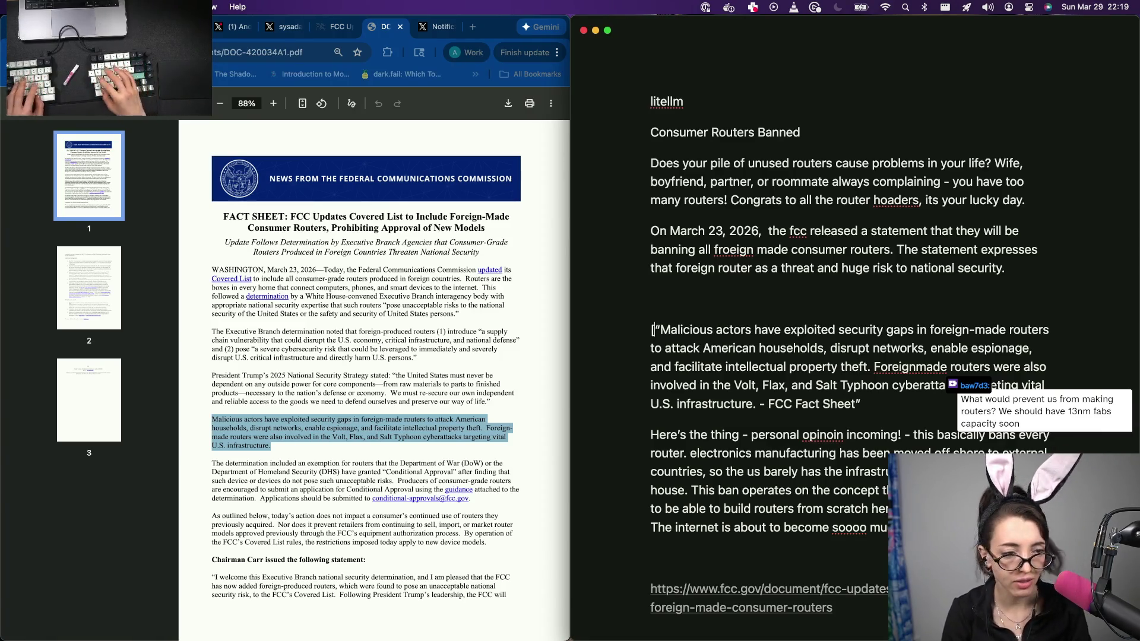
pyautogui.write('Qup')
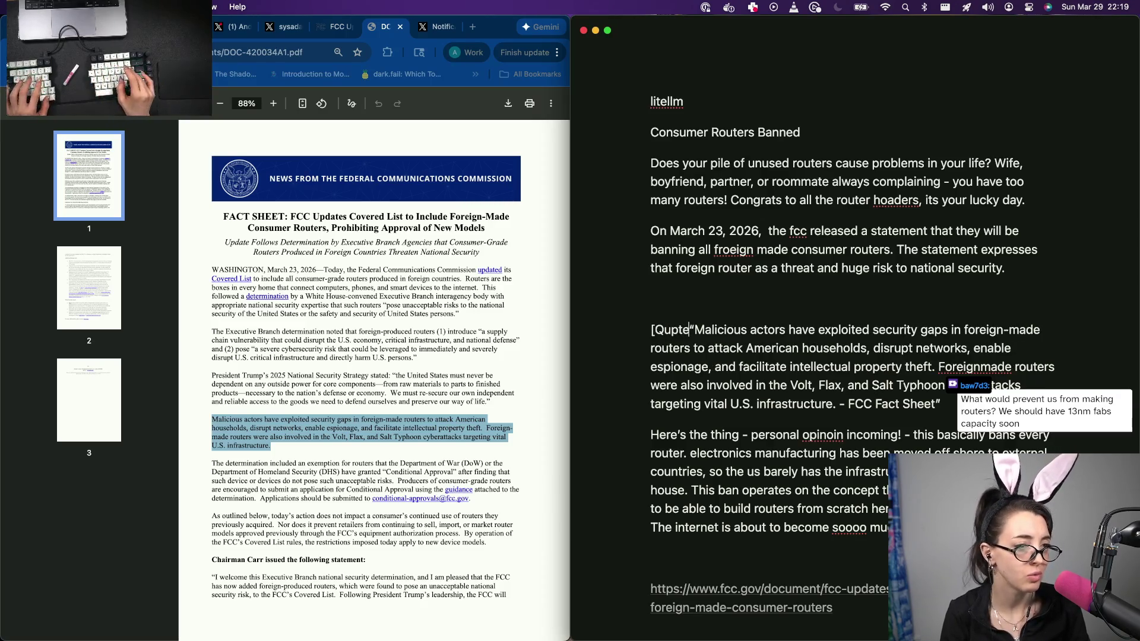
# Step: Tag the passage with a bold [Quote] label
pyautogui.press('BackSpace')
pyautogui.write('ote]')
pyautogui.press('super+shift+Left')
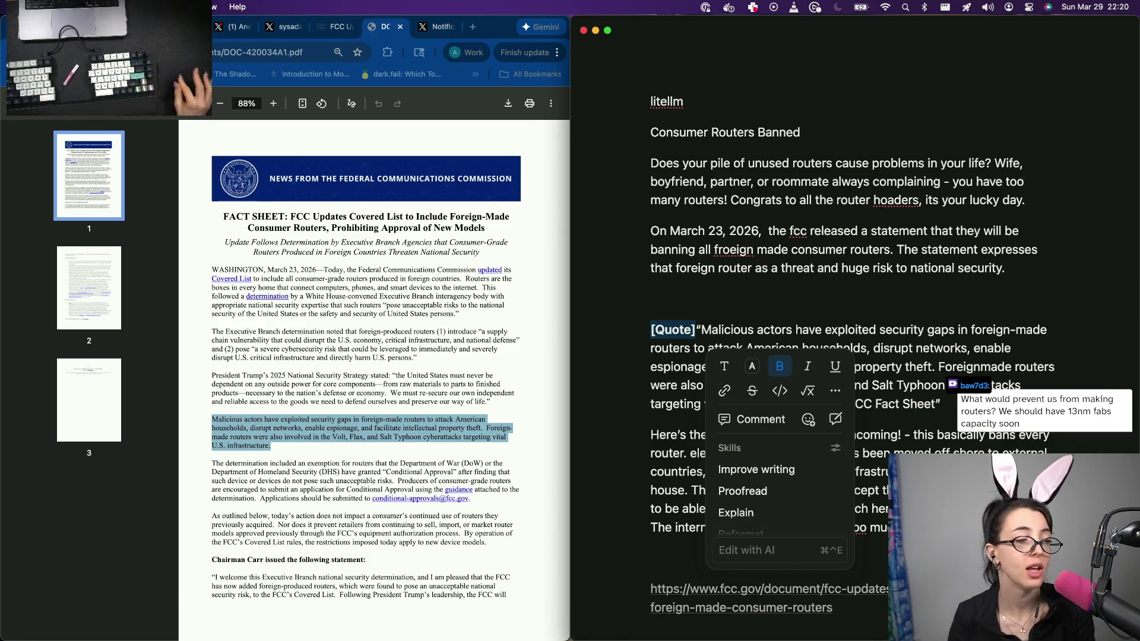
pyautogui.click(784, 284)
# Step: Correct 'froeign' to 'foreign' in the statement sentence and return to the browser
pyautogui.doubleClick(736, 251)
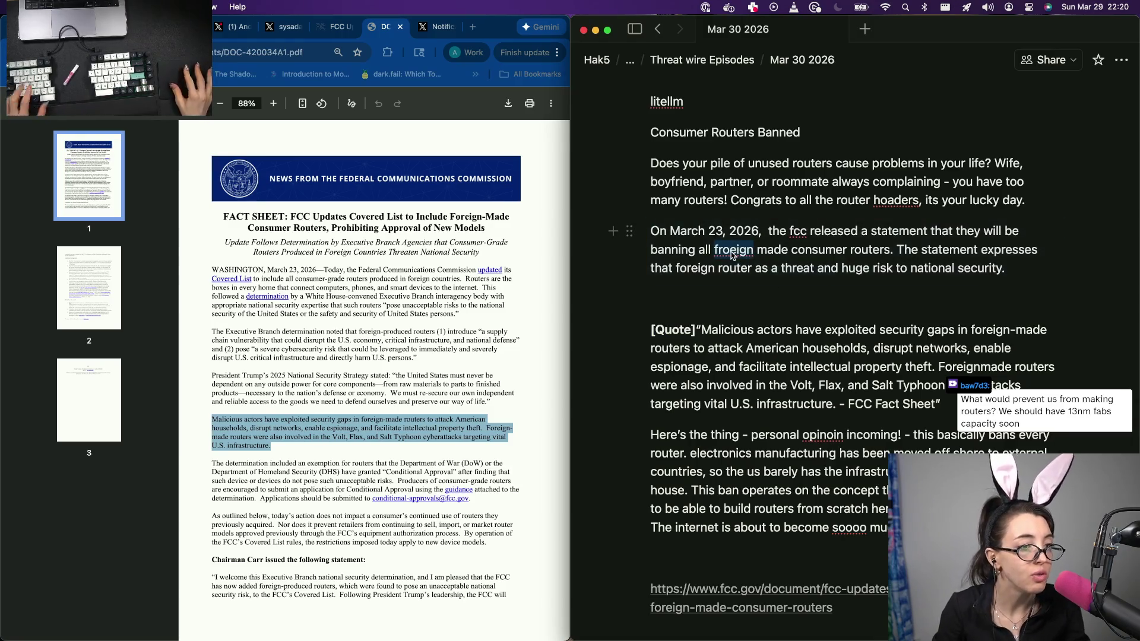
pyautogui.write('fo')
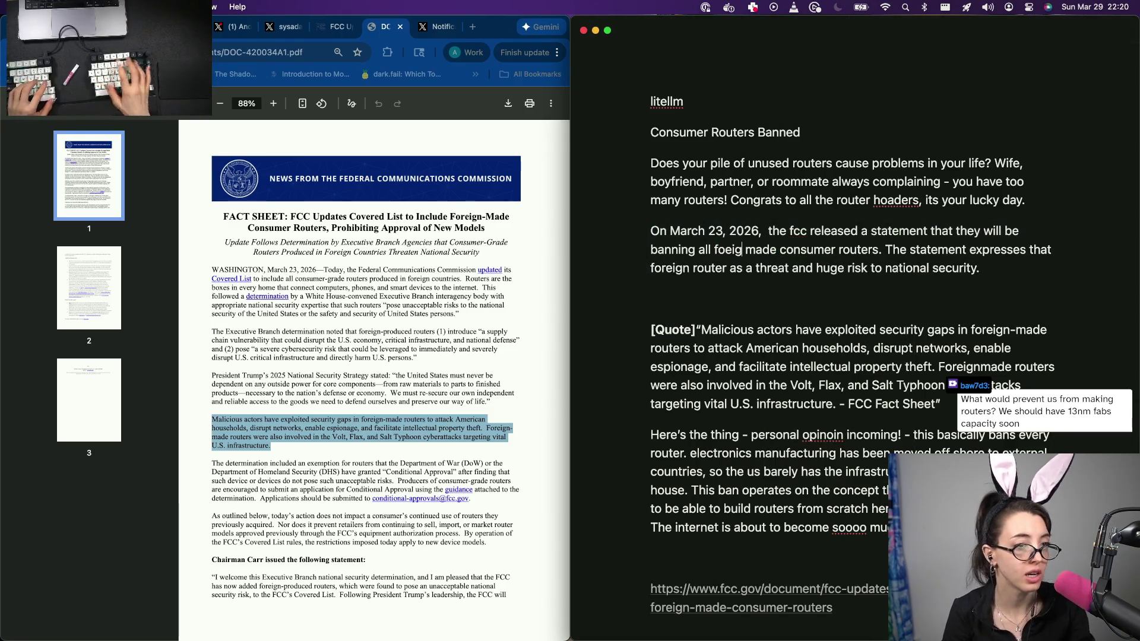
pyautogui.press('BackSpace')
pyautogui.write('reign')
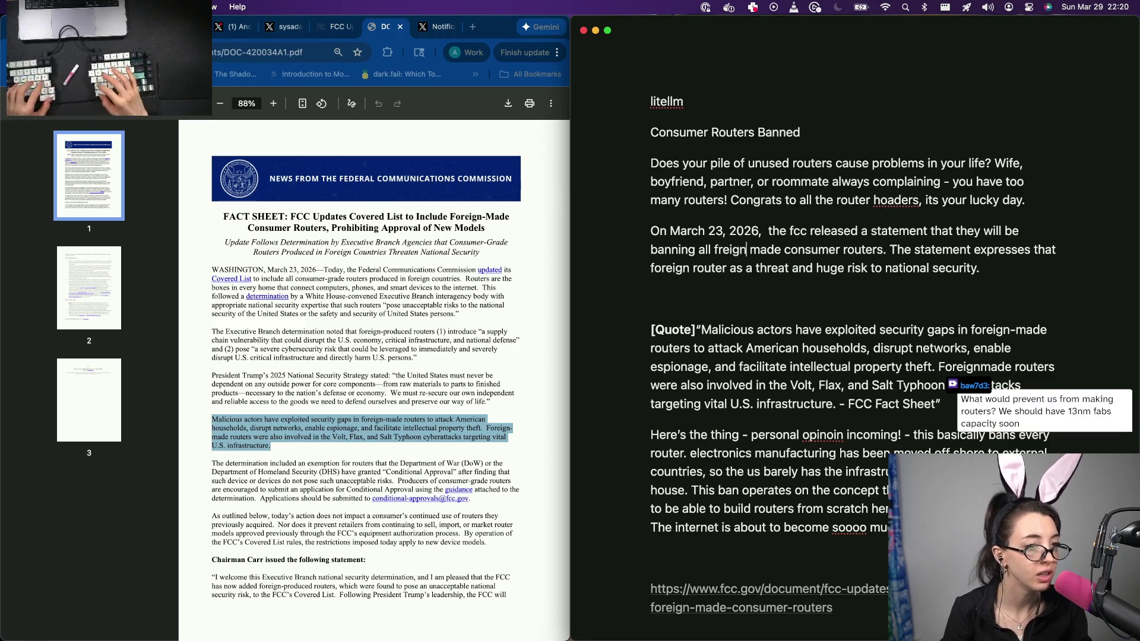
pyautogui.press('BackSpace')
pyautogui.press('BackSpace')
pyautogui.press('BackSpace')
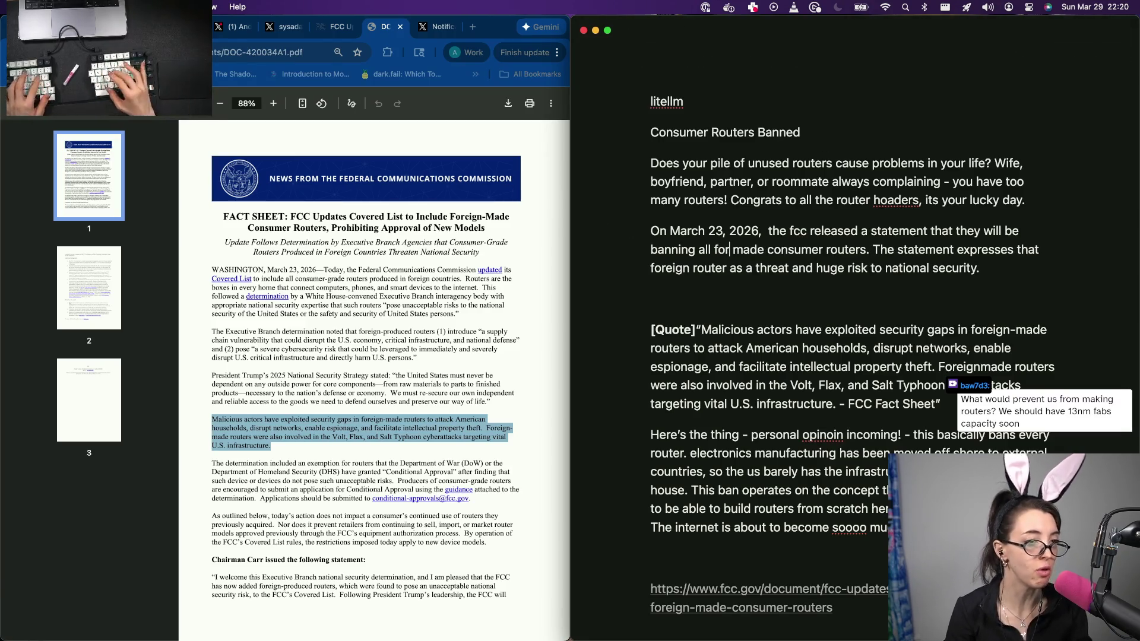
pyautogui.write('oreign')
pyautogui.click(348, 397)
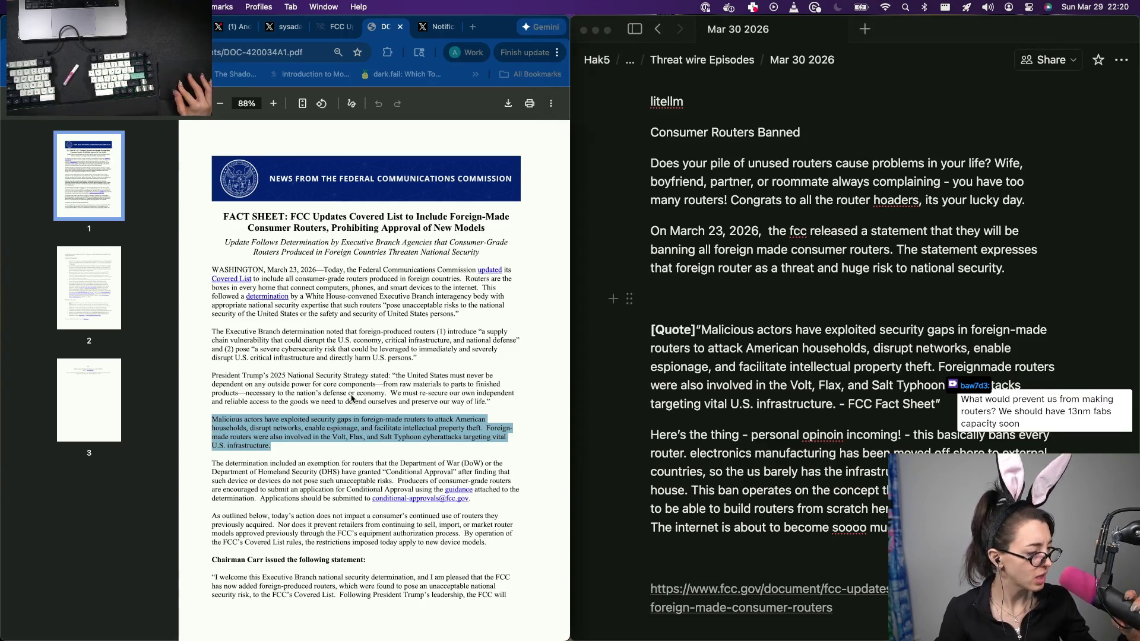
pyautogui.scroll(-5, 349, 397)
pyautogui.scroll(-5, 328, 408)
pyautogui.scroll(3, 327, 408)
pyautogui.scroll(2, 328, 408)
pyautogui.scroll(1, 328, 408)
pyautogui.scroll(1, 328, 408)
pyautogui.scroll(-1, 328, 409)
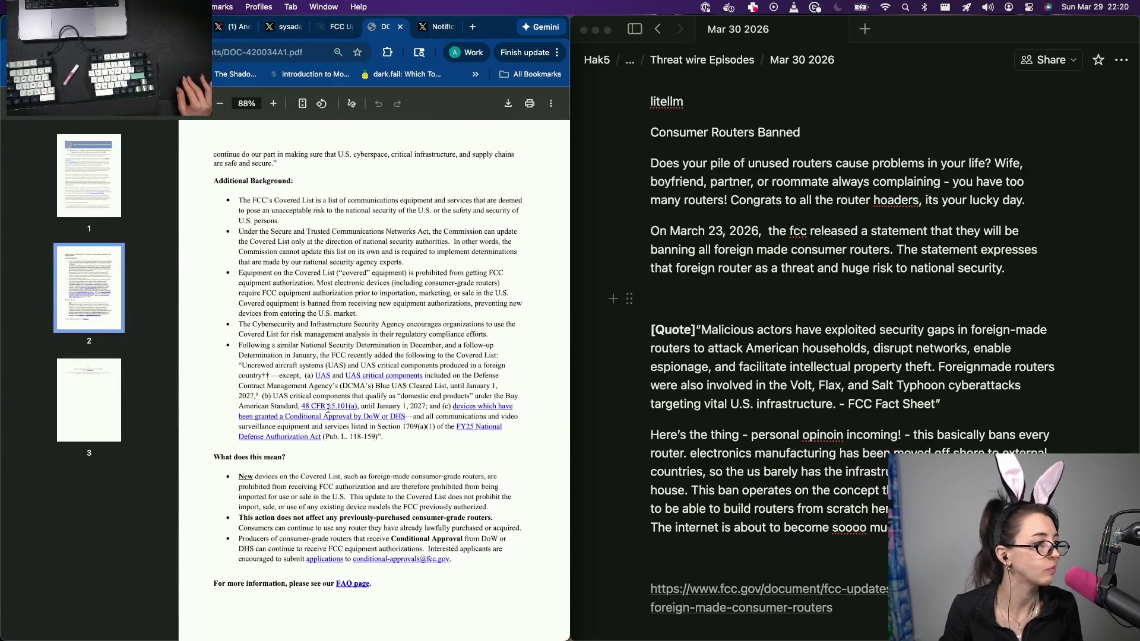
pyautogui.click(326, 29)
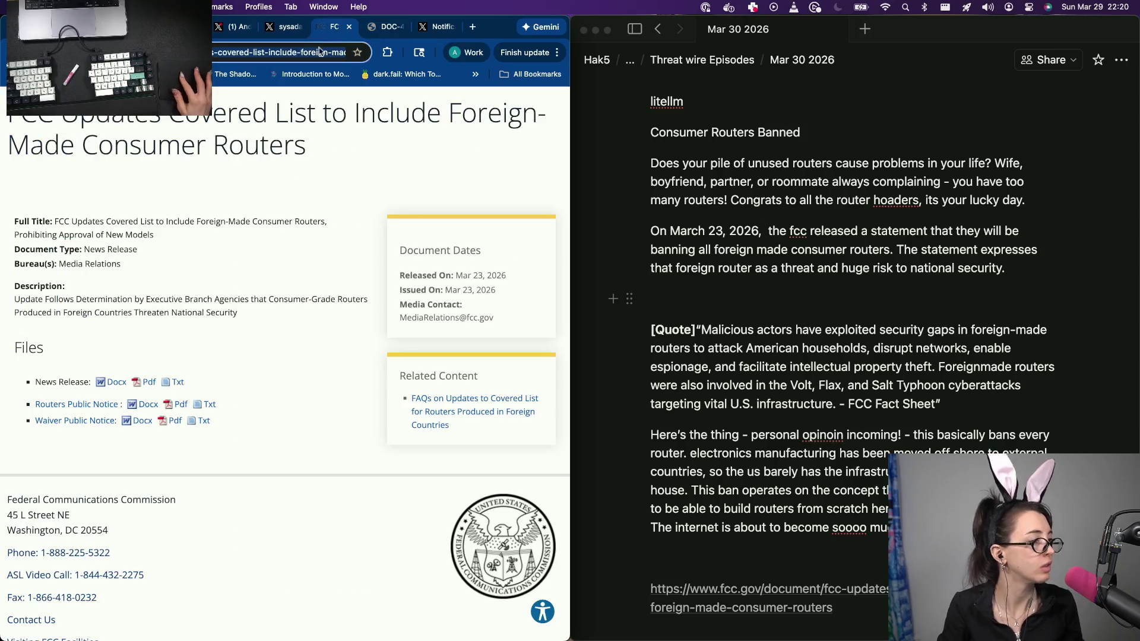
pyautogui.click(174, 405)
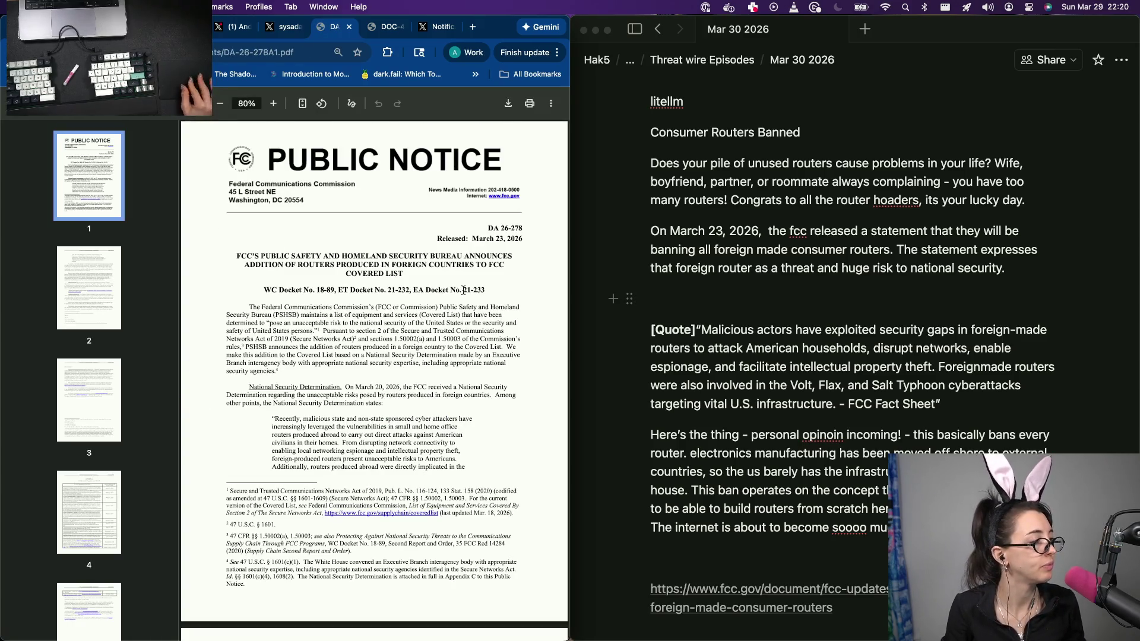
pyautogui.click(89, 317)
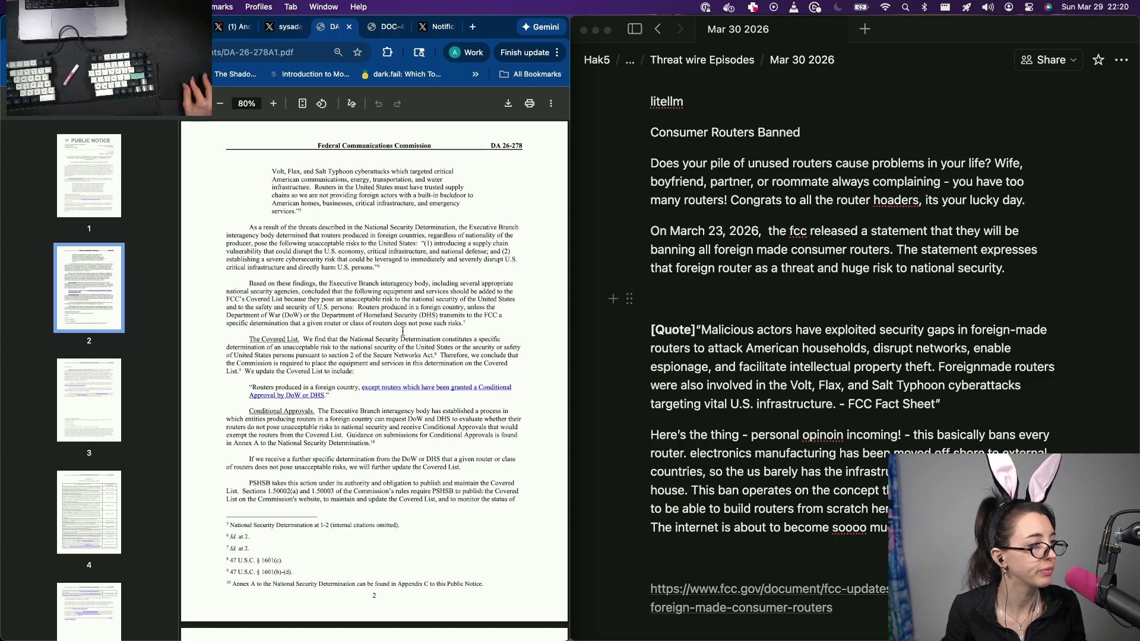
pyautogui.scroll(5, 481, 319)
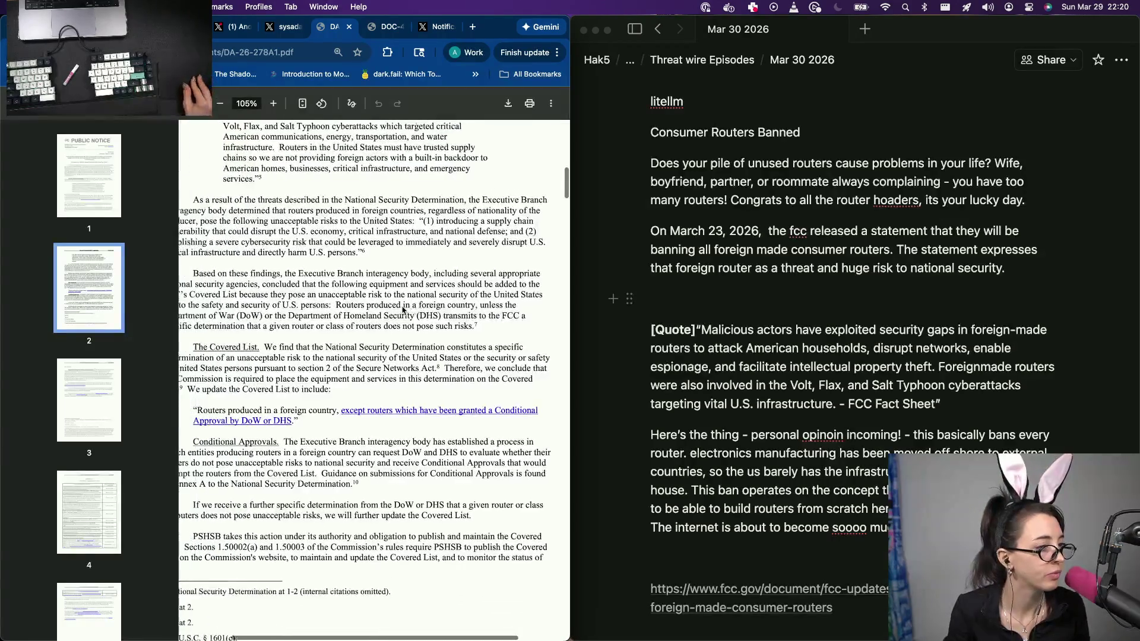
pyautogui.hscroll(3, 402, 310)
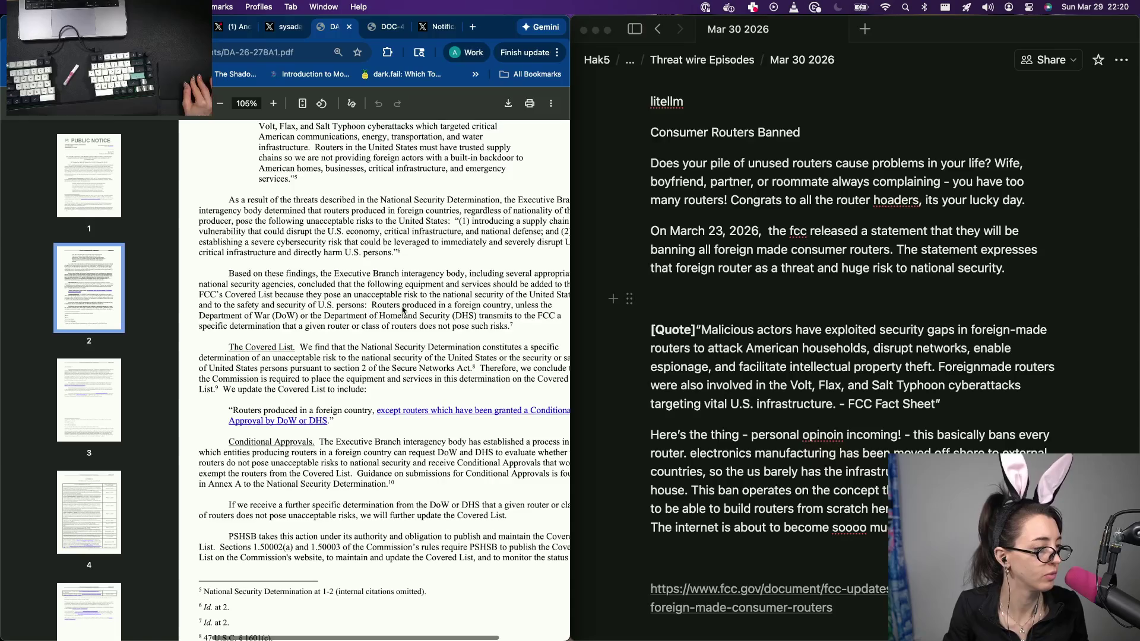
pyautogui.hscroll(2, 373, 331)
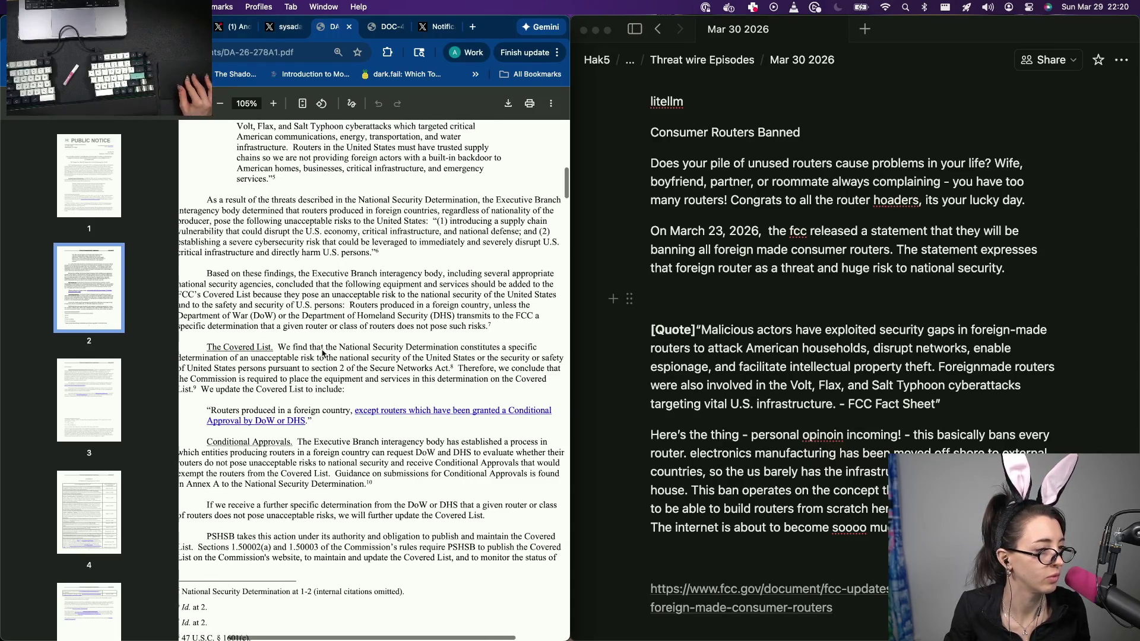
# Step: Clear stray text after the FCC summary and start a new paragraph below it
pyautogui.click(918, 300)
pyautogui.write('No')
pyautogui.press('BackSpace')
pyautogui.press('BackSpace')
pyautogui.press('BackSpace')
pyautogui.write('ow')
pyautogui.press('BackSpace')
pyautogui.press('BackSpace')
pyautogui.press('BackSpace')
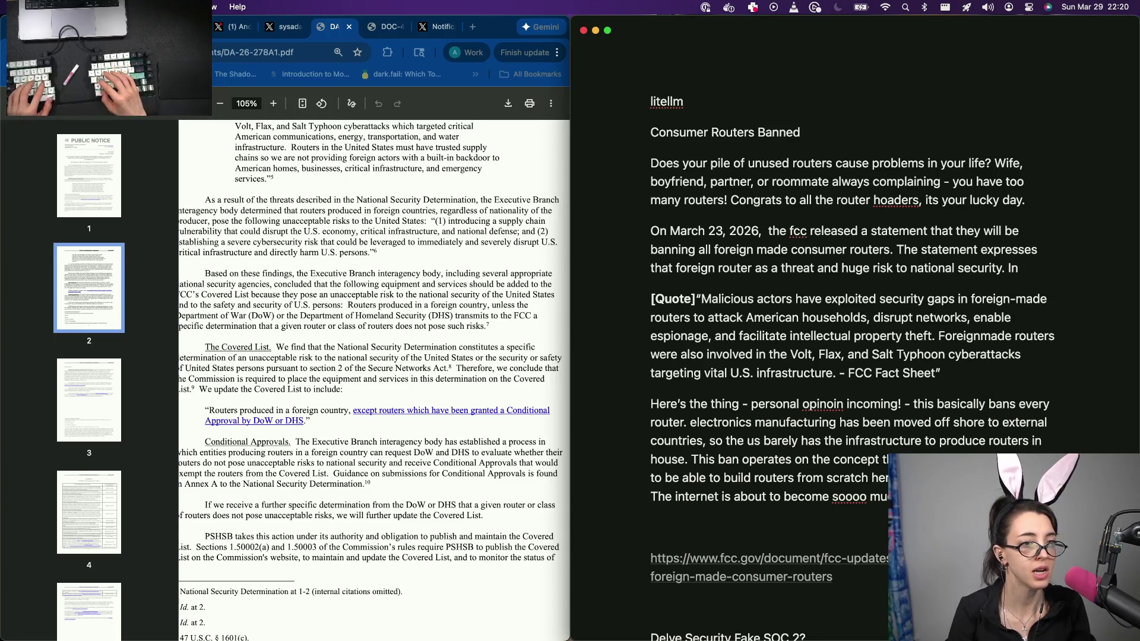
pyautogui.press('BackSpace')
pyautogui.press('BackSpace')
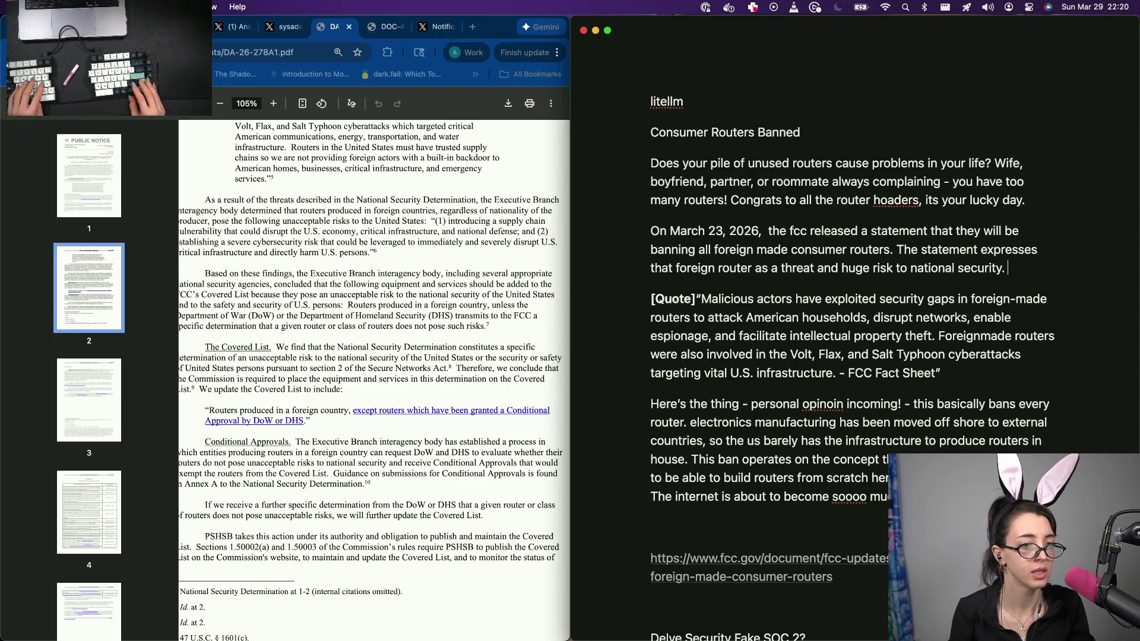
pyautogui.press('Return')
pyautogui.write('Not all rou')
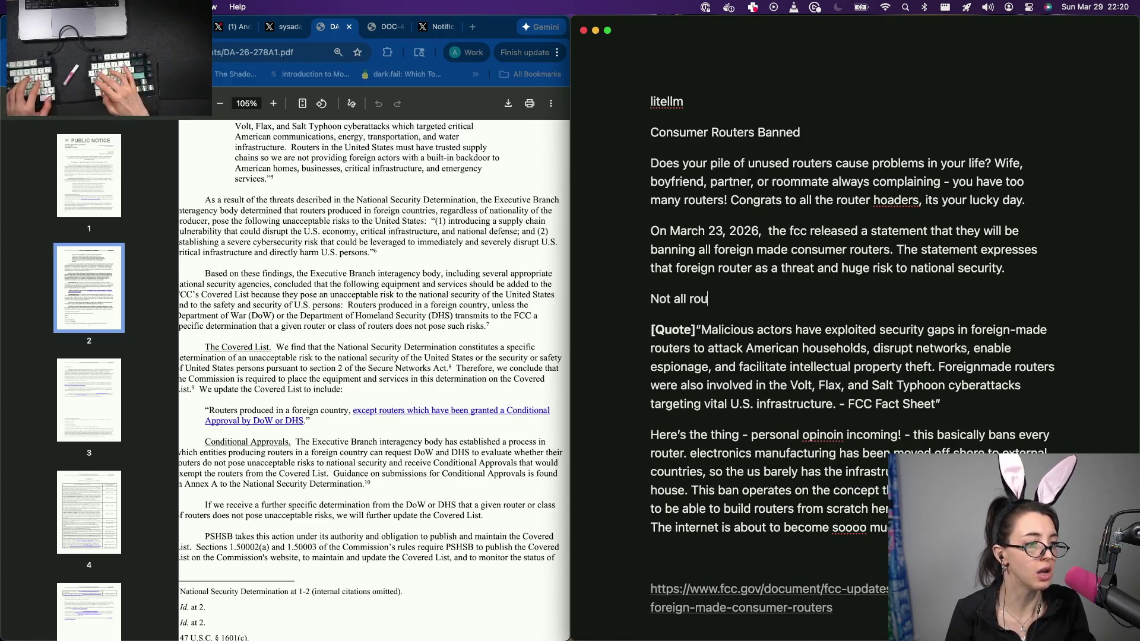
pyautogui.write('ters have been banned though.')
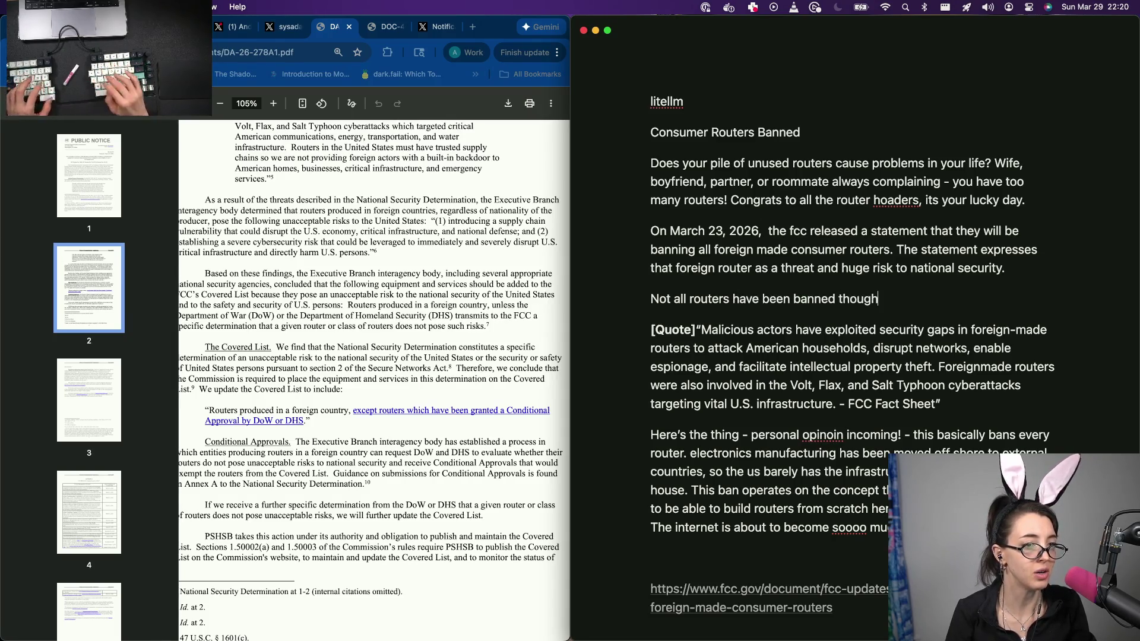
pyautogui.write(' There a')
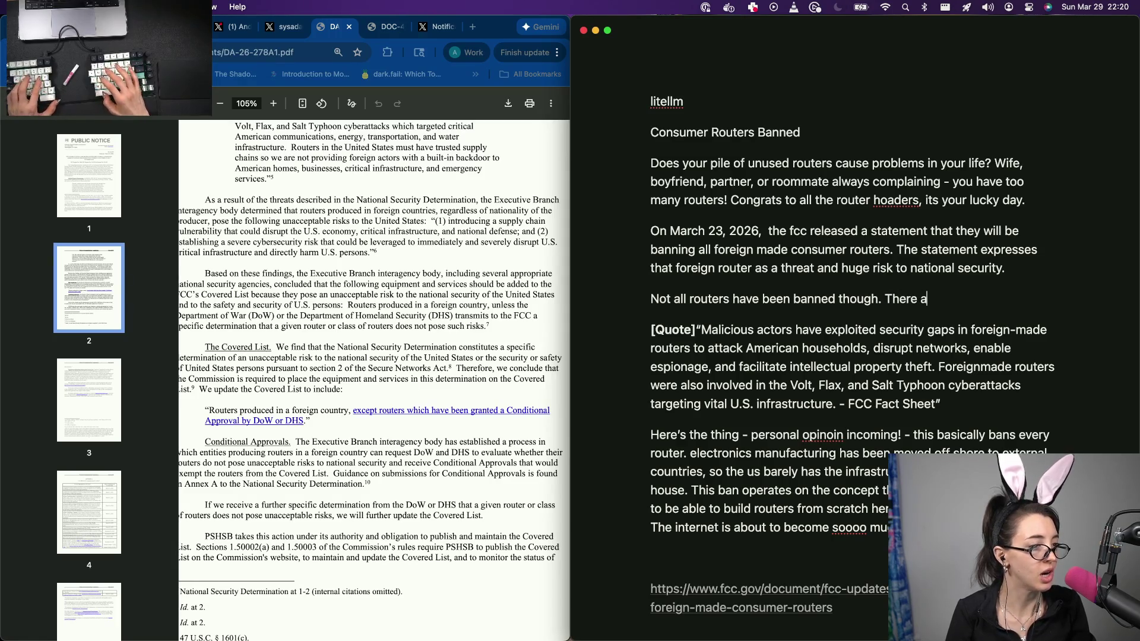
pyautogui.write('re routers that hbe')
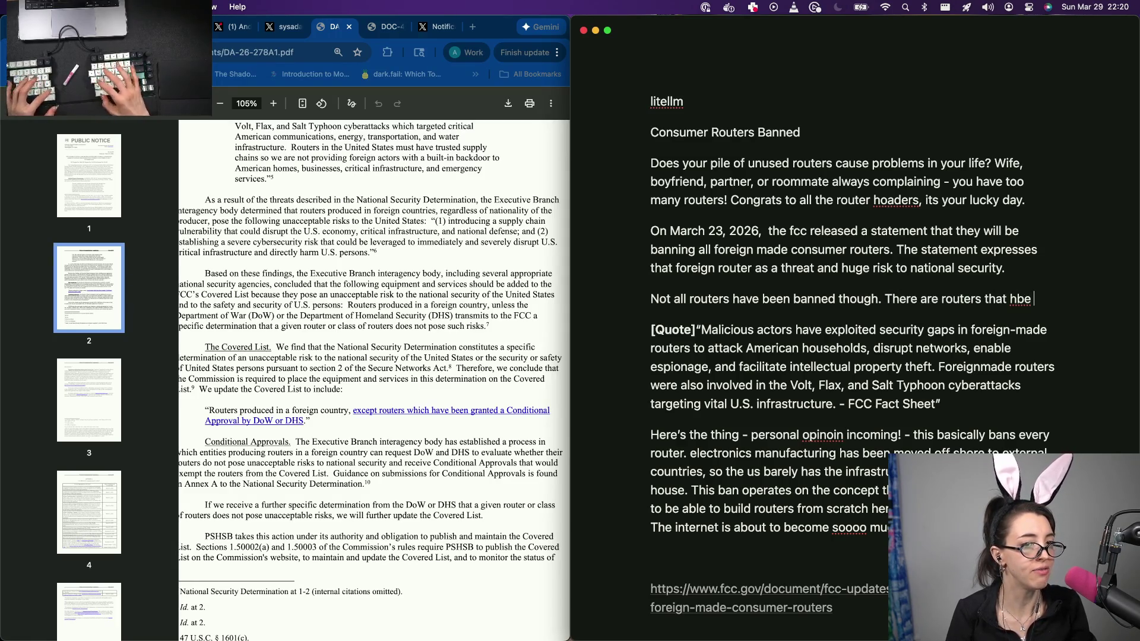
# Step: Write that conditionally approved routers are exempt and companies can request evaluation for US sale
pyautogui.press('BackSpace')
pyautogui.press('BackSpace')
pyautogui.press('BackSpace')
pyautogui.press('BackSpace')
pyautogui.press('BackSpace')
pyautogui.press('BackSpace')
pyautogui.press('BackSpace')
pyautogui.press('BackSpace')
pyautogui.press('BackSpace')
pyautogui.write('is a list of routers t')
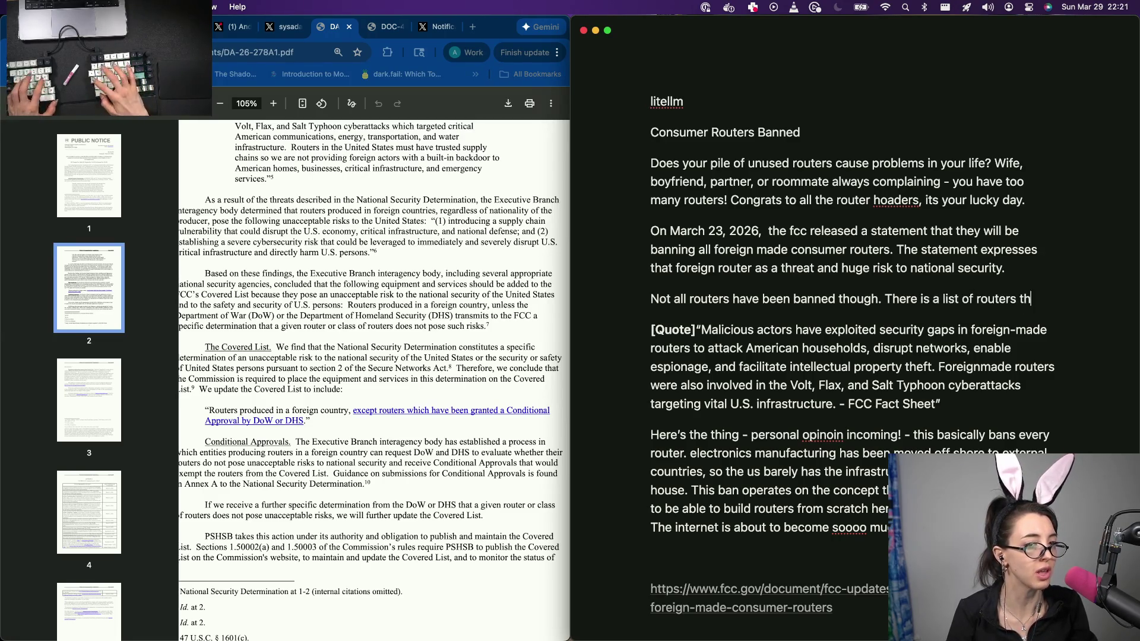
pyautogui.write('hat have been gra')
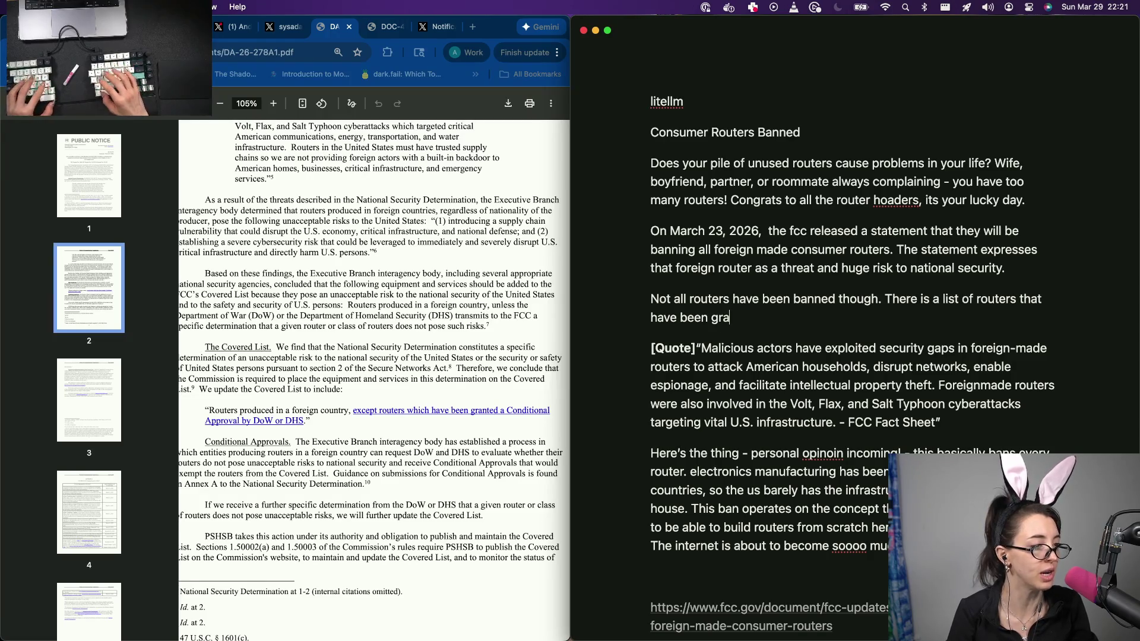
pyautogui.write('nteed a conditional a')
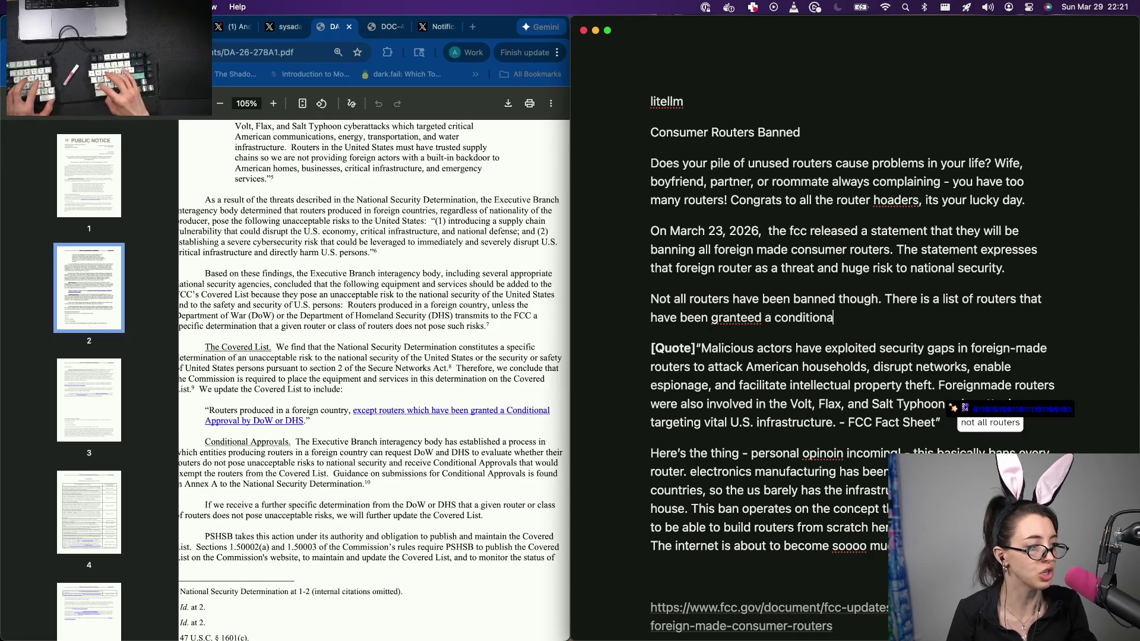
pyautogui.write('pproval')
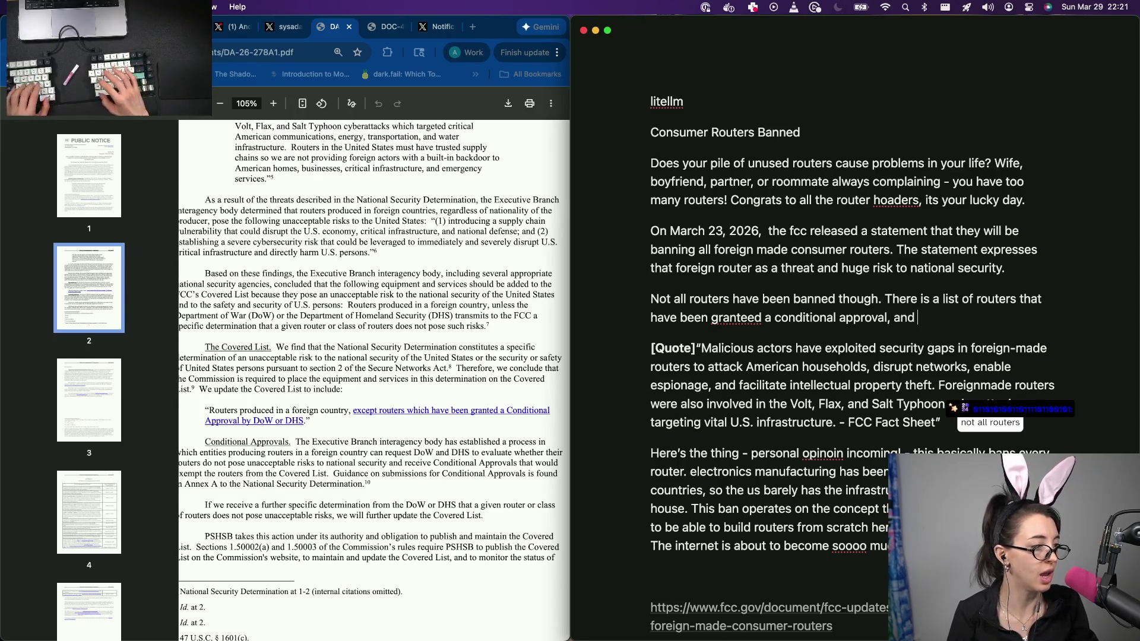
pyautogui.press('BackSpace')
pyautogui.press('BackSpace')
pyautogui.press('BackSpace')
pyautogui.press('BackSpace')
pyautogui.press('BackSpace')
pyautogui.press('BackSpace')
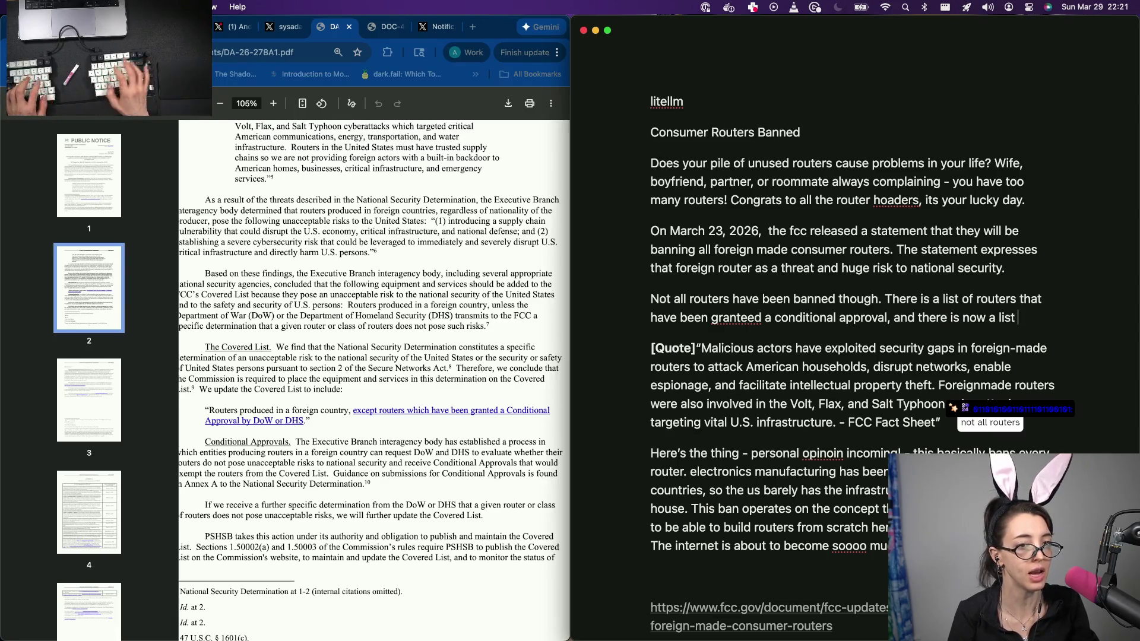
pyautogui.press('BackSpace')
pyautogui.press('BackSpace')
pyautogui.press('BackSpace')
pyautogui.press('BackSpace')
pyautogui.press('BackSpace')
pyautogui.write('process o')
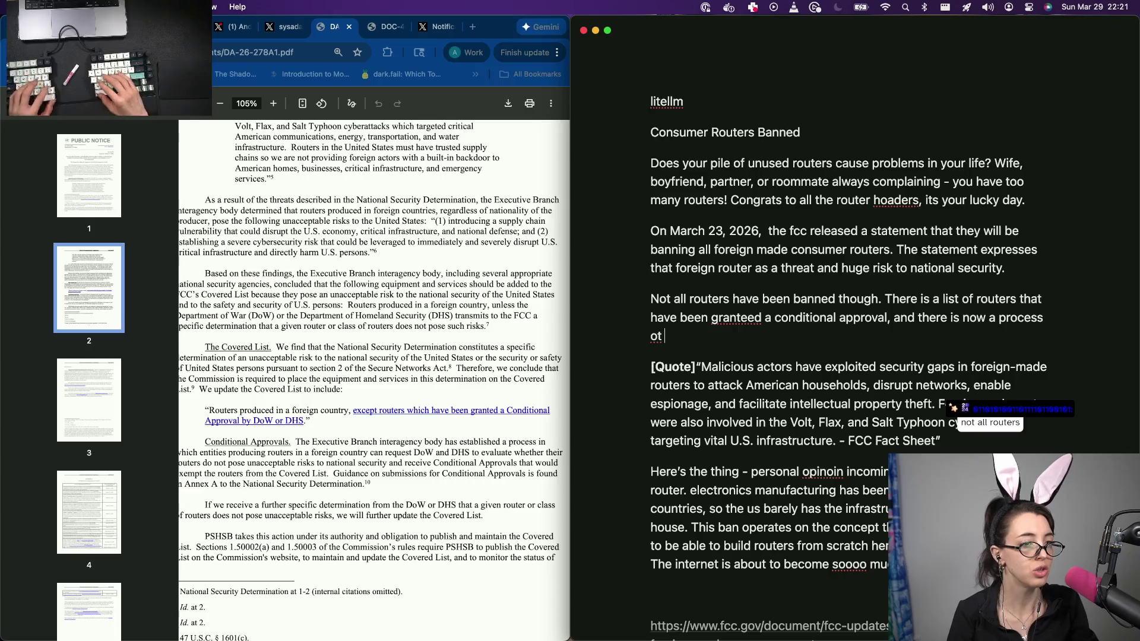
pyautogui.write('to')
pyautogui.hotkey('alt', 'BackSpace')
pyautogui.hotkey('alt', 'BackSpace')
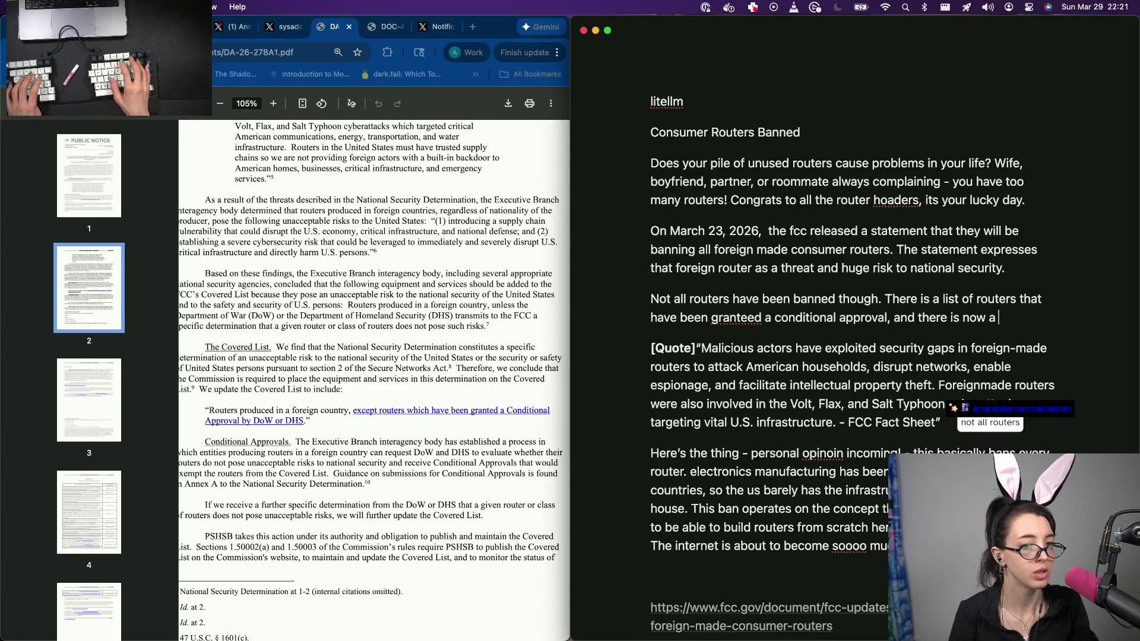
pyautogui.write('place for companies to be able to ')
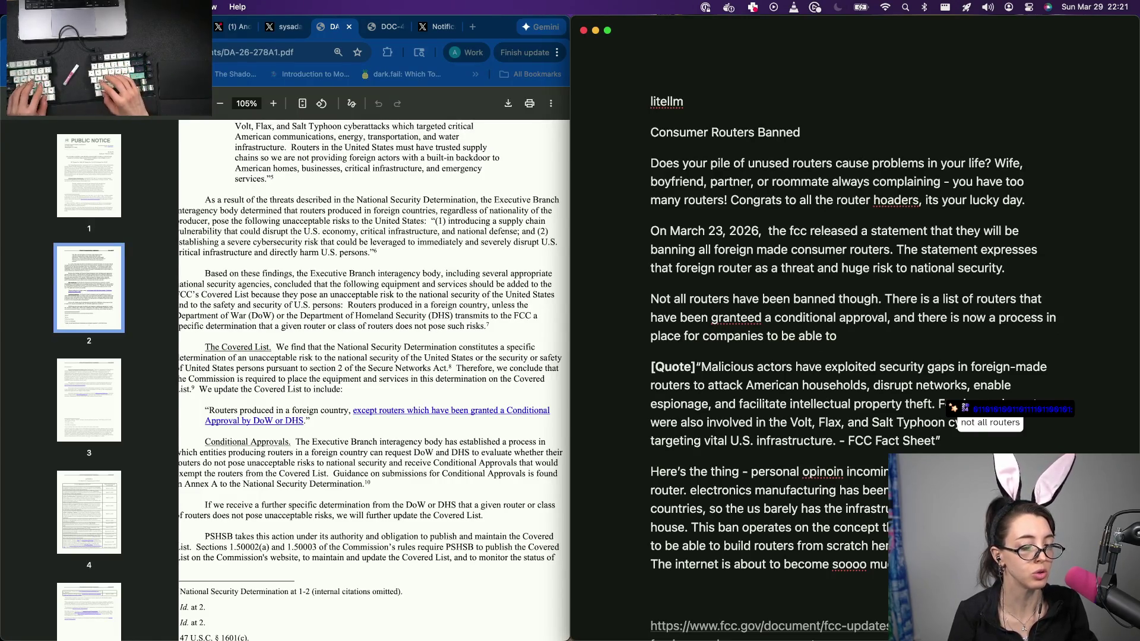
pyautogui.write('request')
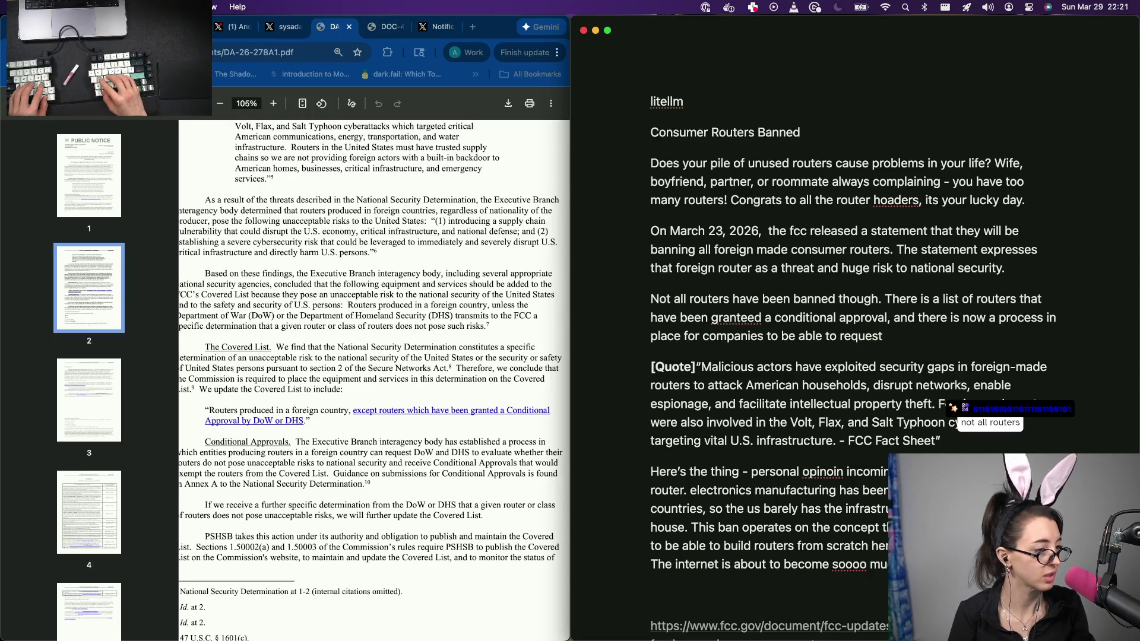
pyautogui.write(' evaluation ')
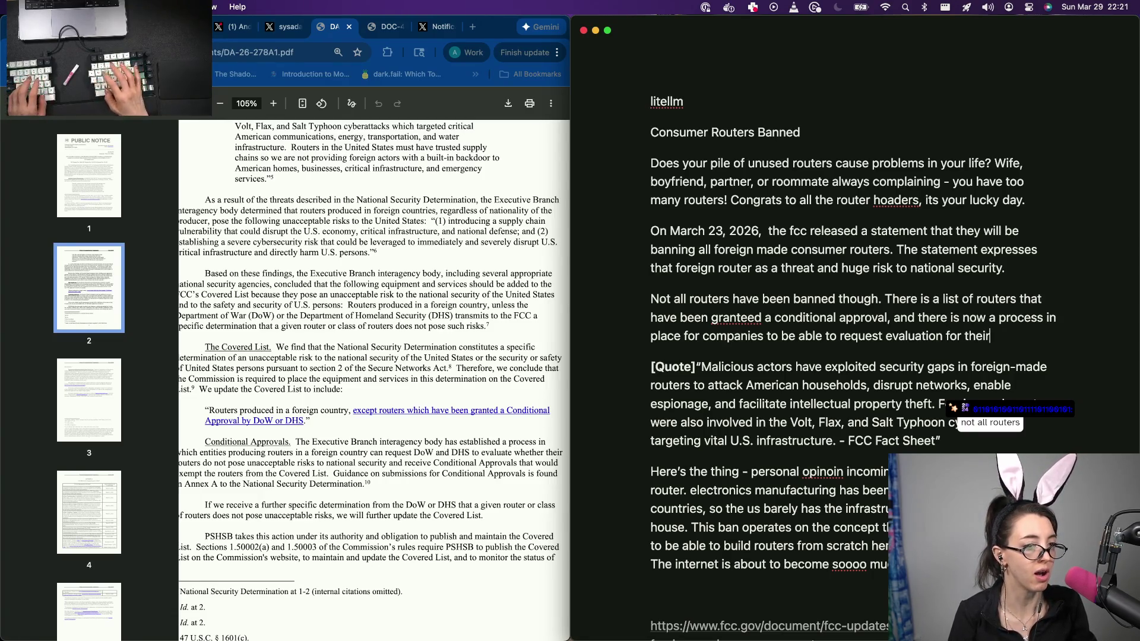
pyautogui.write('fo')
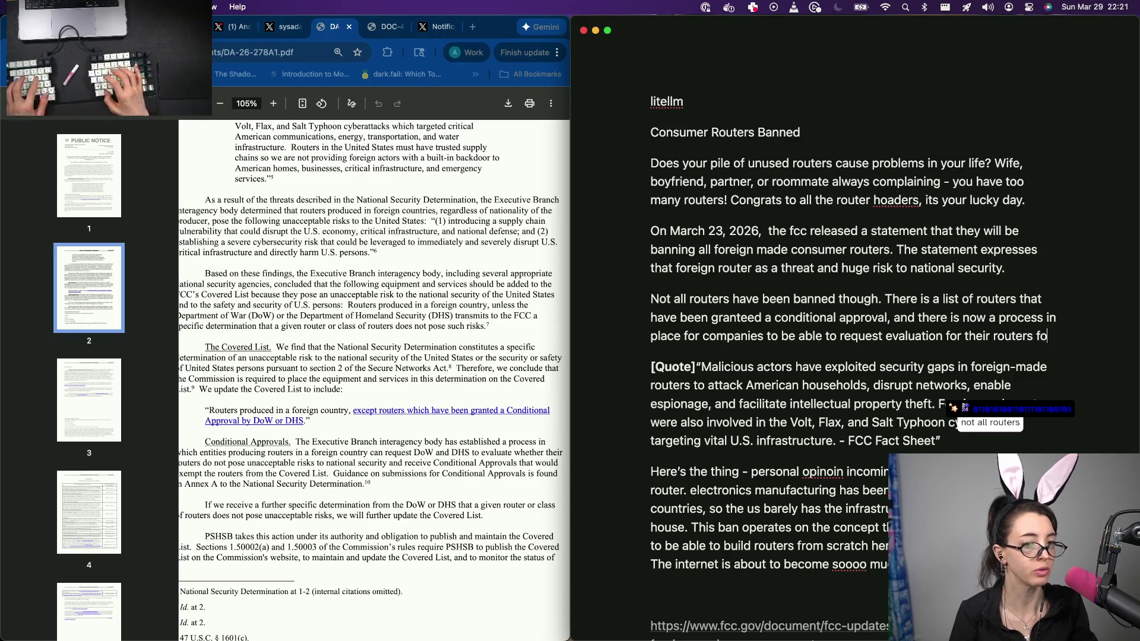
pyautogui.write('r their routers for sale in the US')
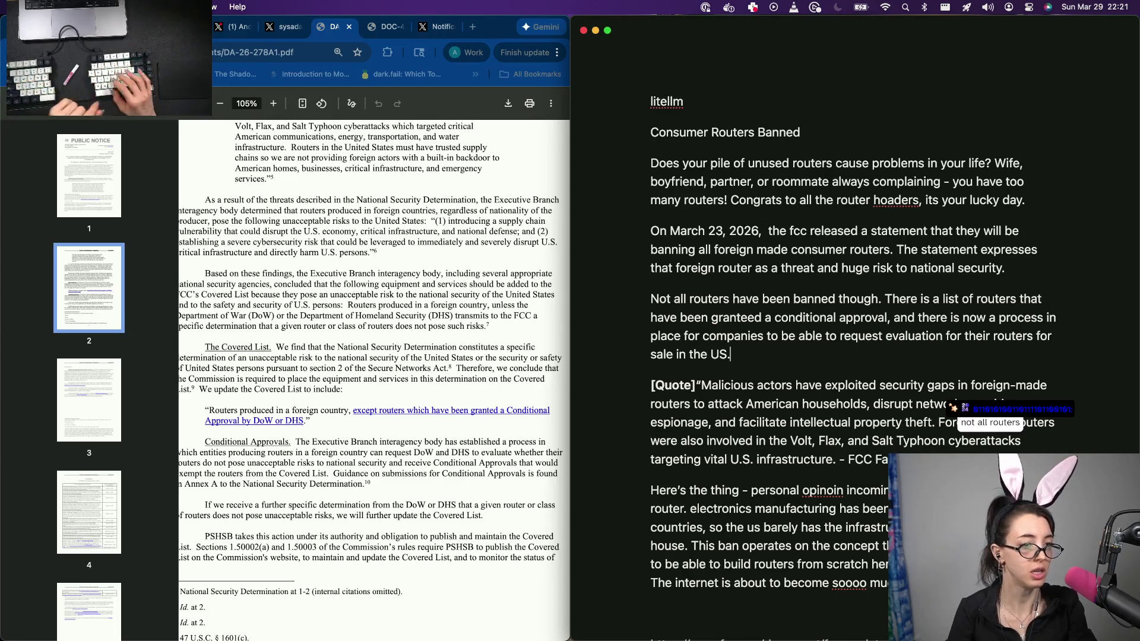
pyautogui.write('.')
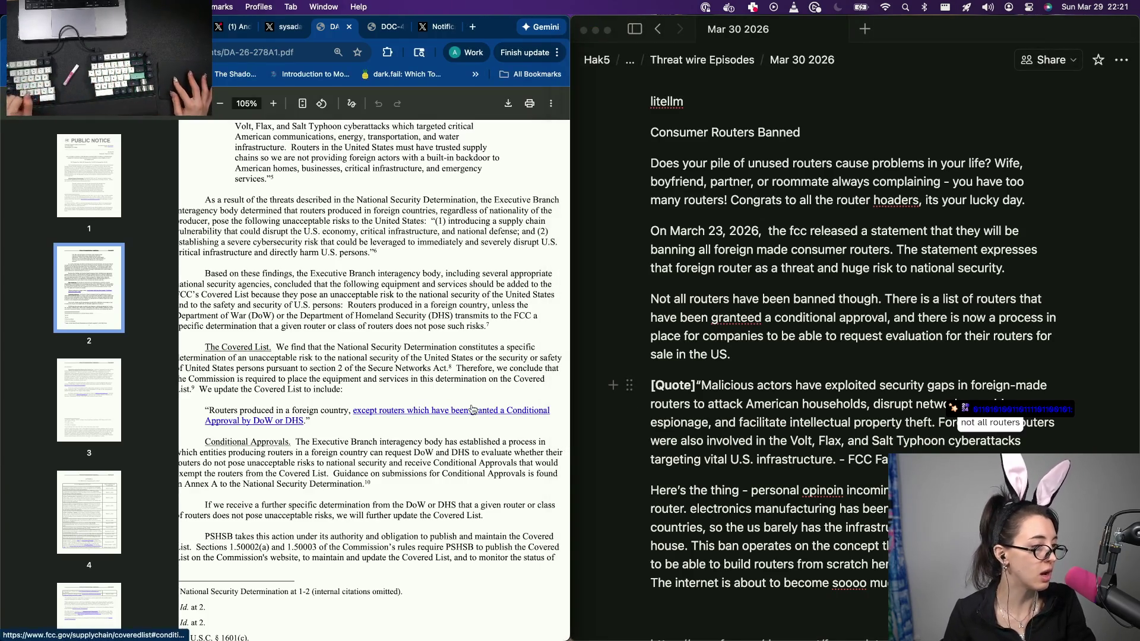
# Step: Review the FCC Covered List's Conditional Approvals table and select the Mobilicom device entry
pyautogui.click(465, 409)
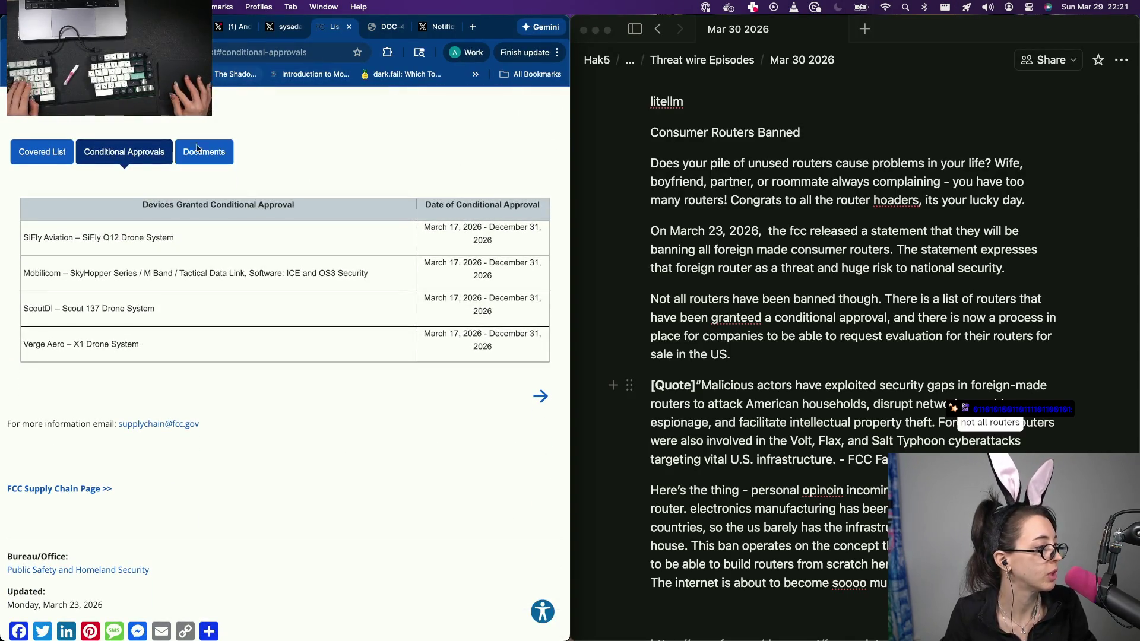
pyautogui.scroll(-1, 164, 221)
pyautogui.scroll(2, 164, 221)
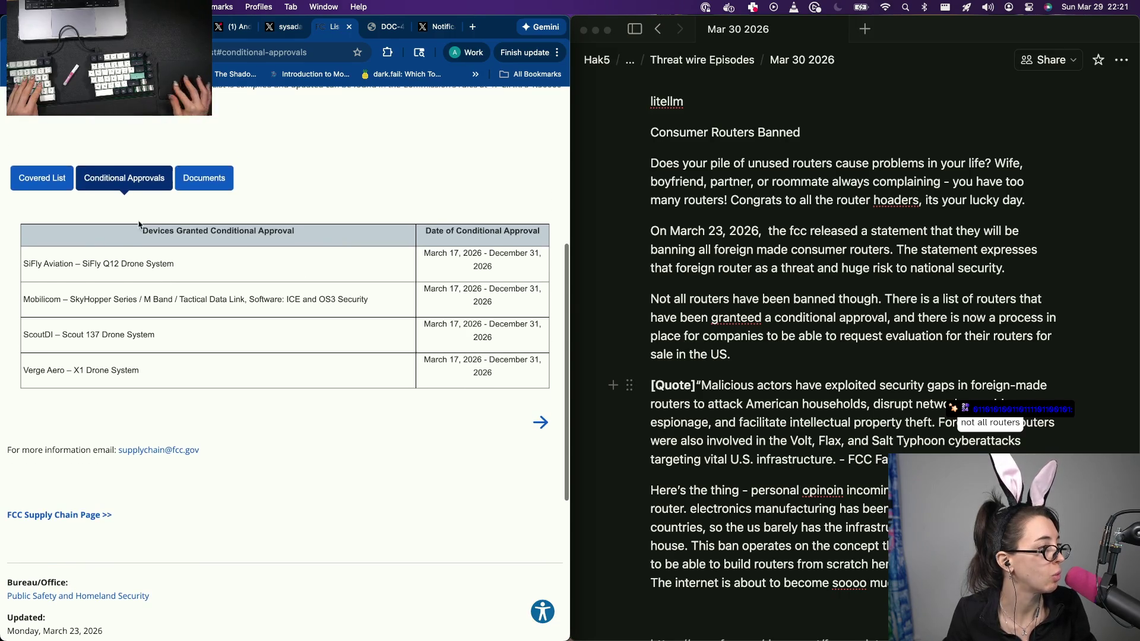
pyautogui.click(45, 179)
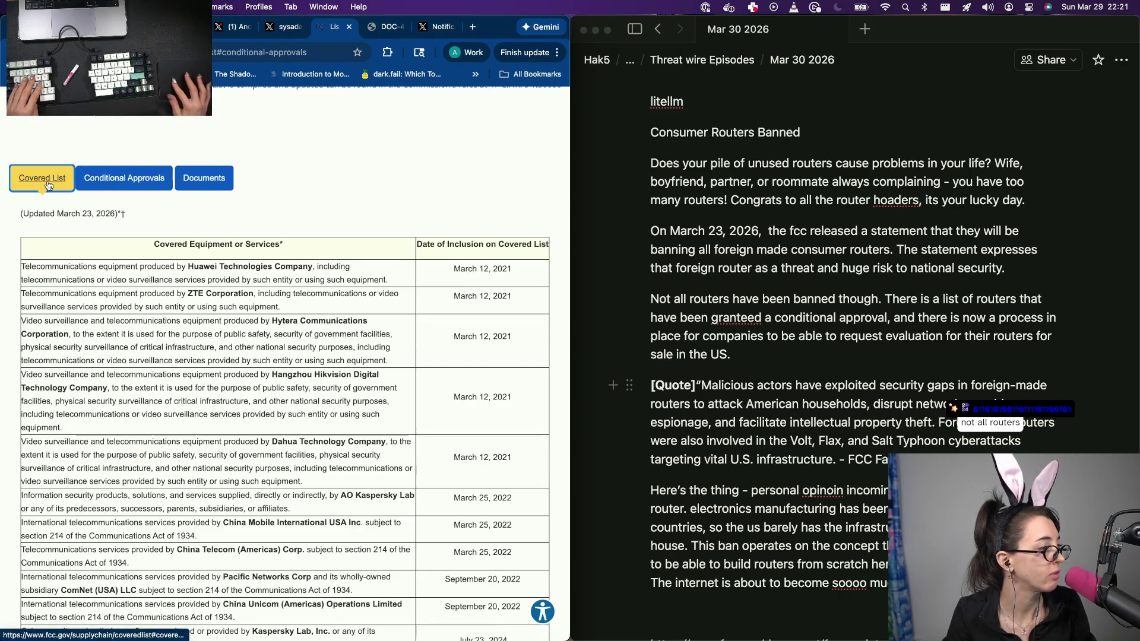
pyautogui.click(130, 178)
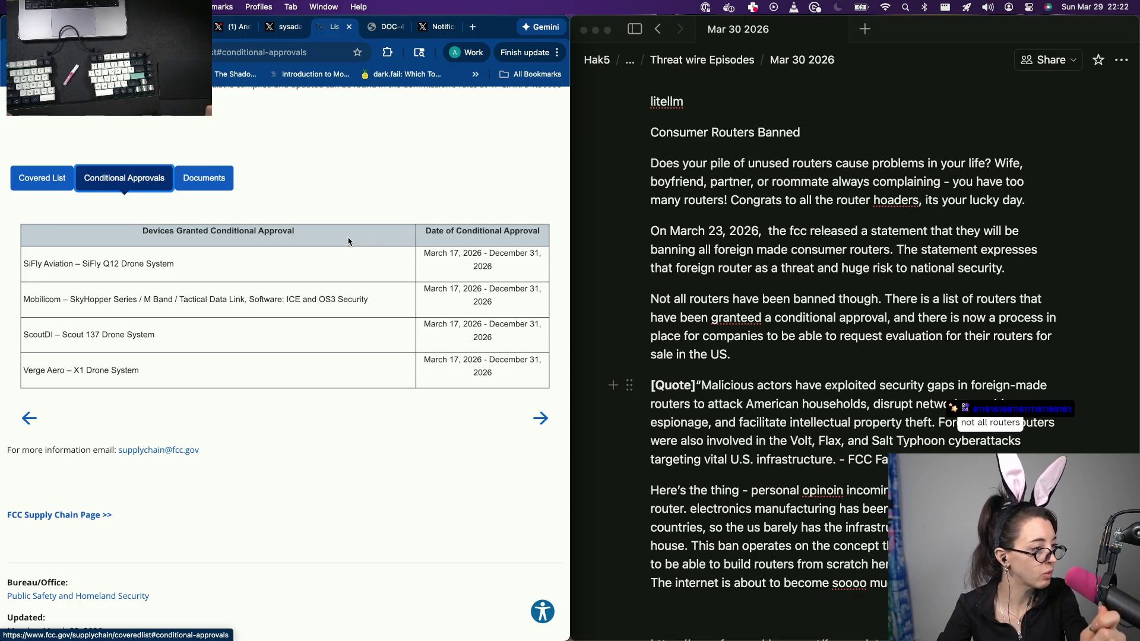
pyautogui.click(539, 418)
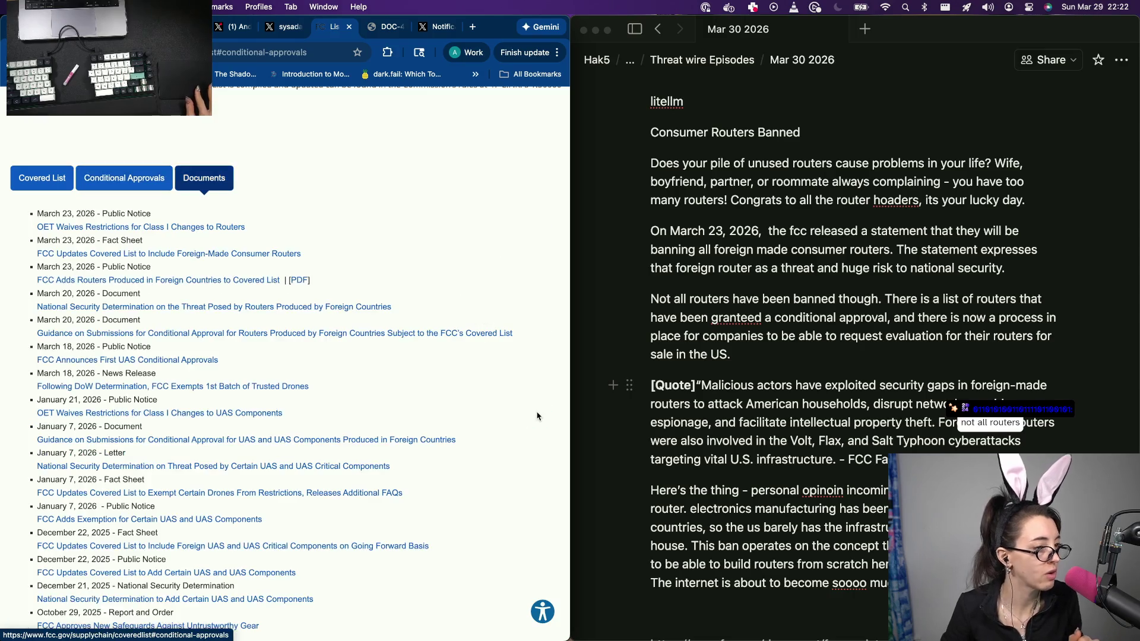
pyautogui.scroll(1, 322, 395)
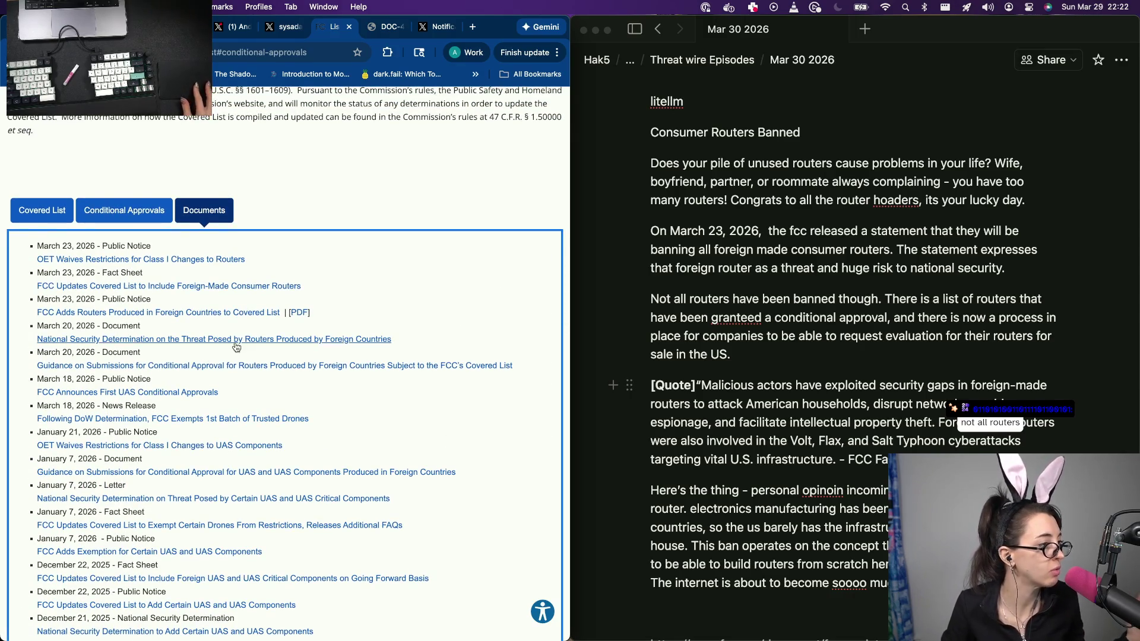
pyautogui.click(224, 261)
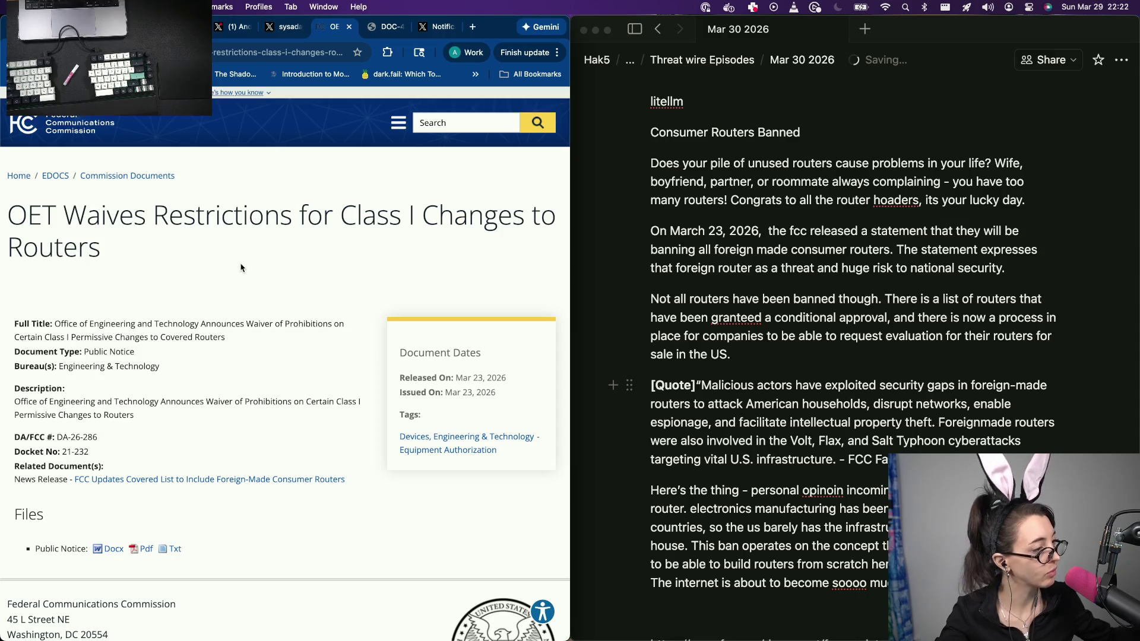
pyautogui.hscroll(-5, 241, 267)
pyautogui.scroll(-5, 223, 285)
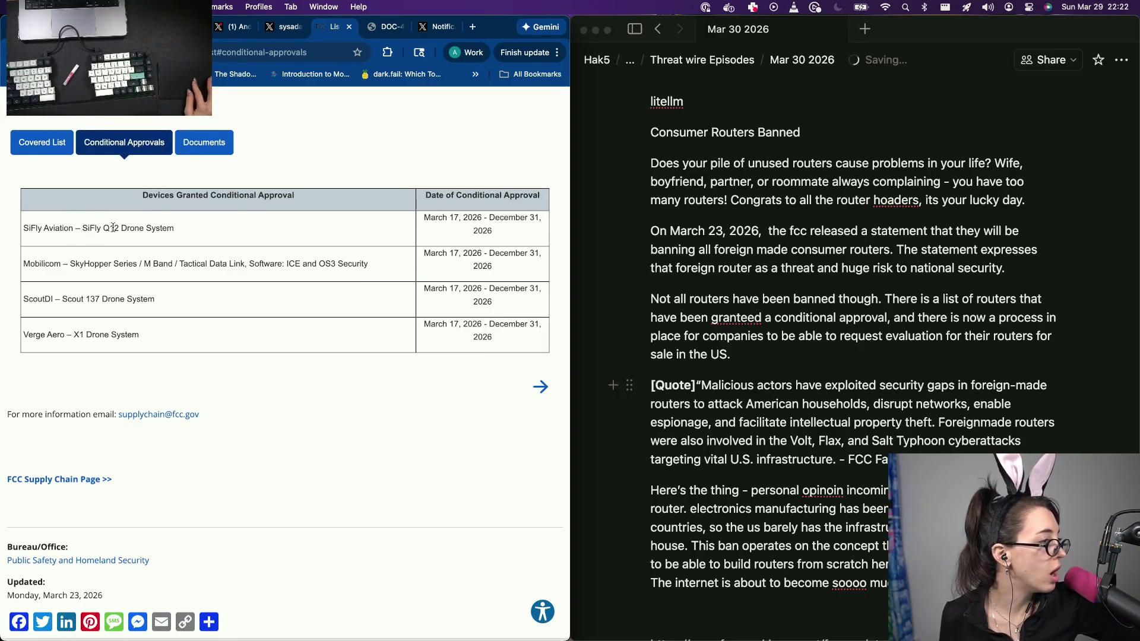
pyautogui.scroll(3, 203, 212)
pyautogui.scroll(3, 204, 211)
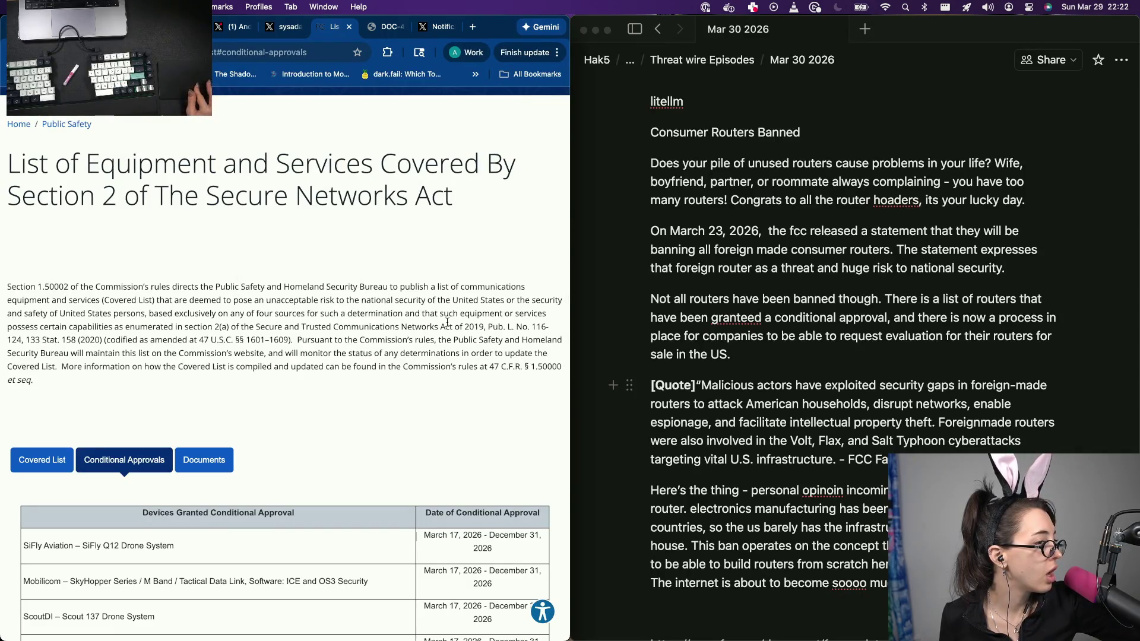
pyautogui.scroll(-4, 517, 339)
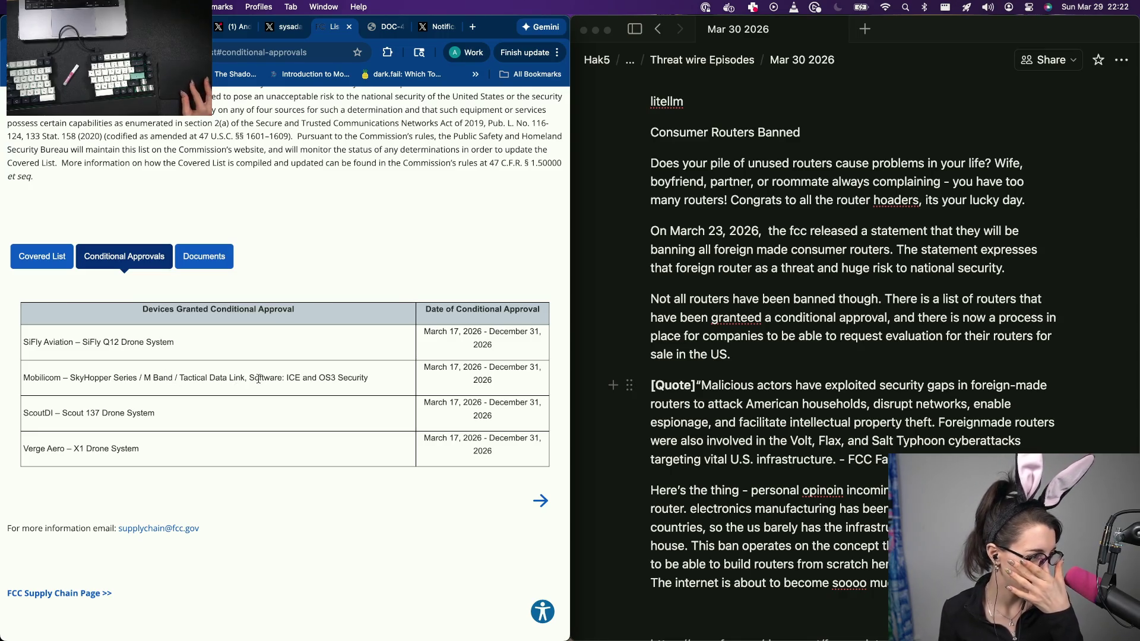
pyautogui.tripleClick(214, 379)
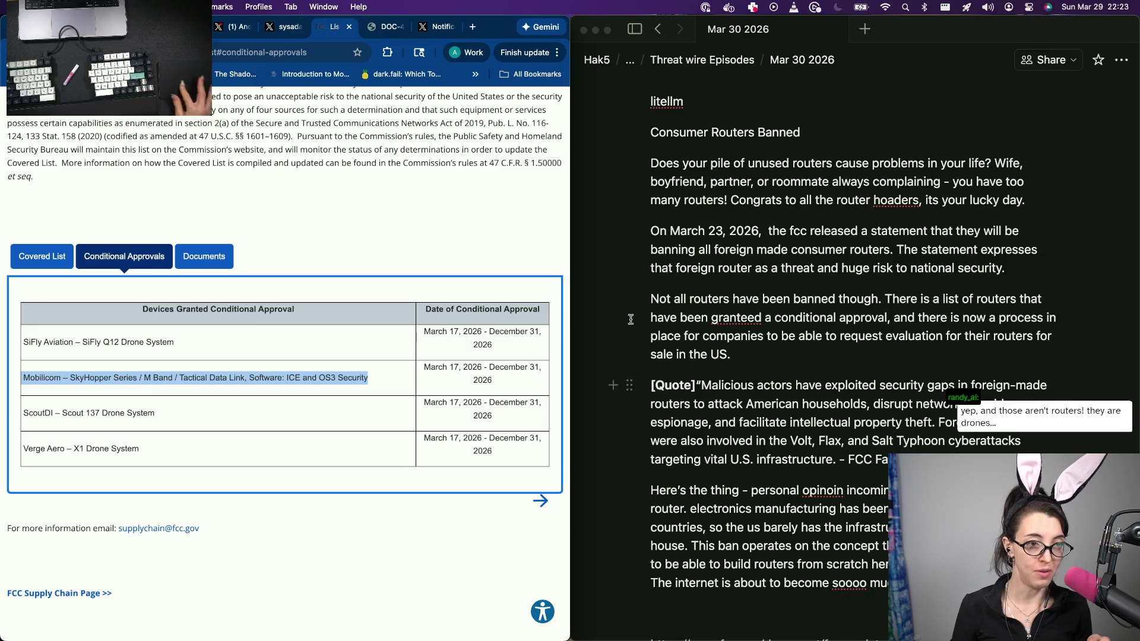
# Step: Cut the [Quote] paragraph and split 'The statement expresses' into its own paragraph
pyautogui.click(1007, 388)
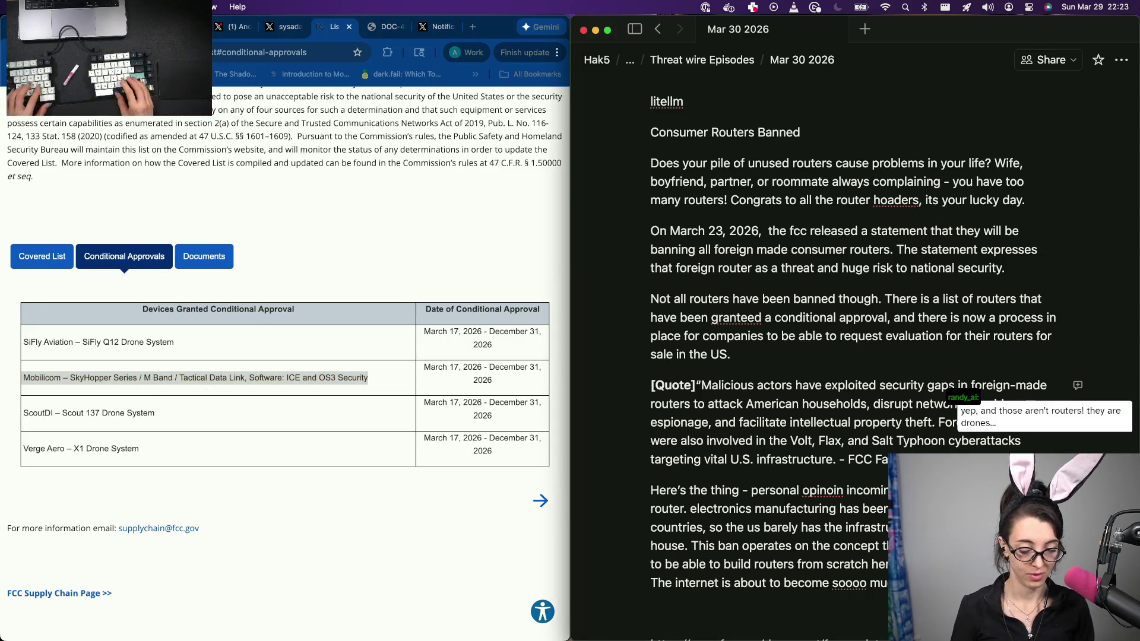
pyautogui.moveTo(981, 460); pyautogui.dragTo(651, 386)
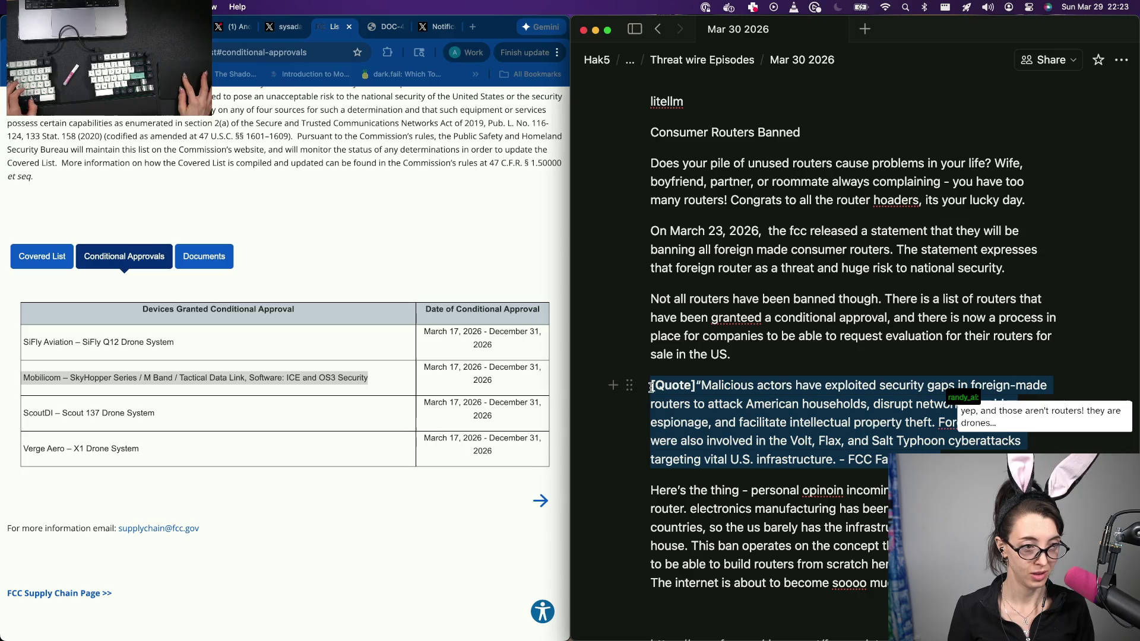
pyautogui.press('BackSpace')
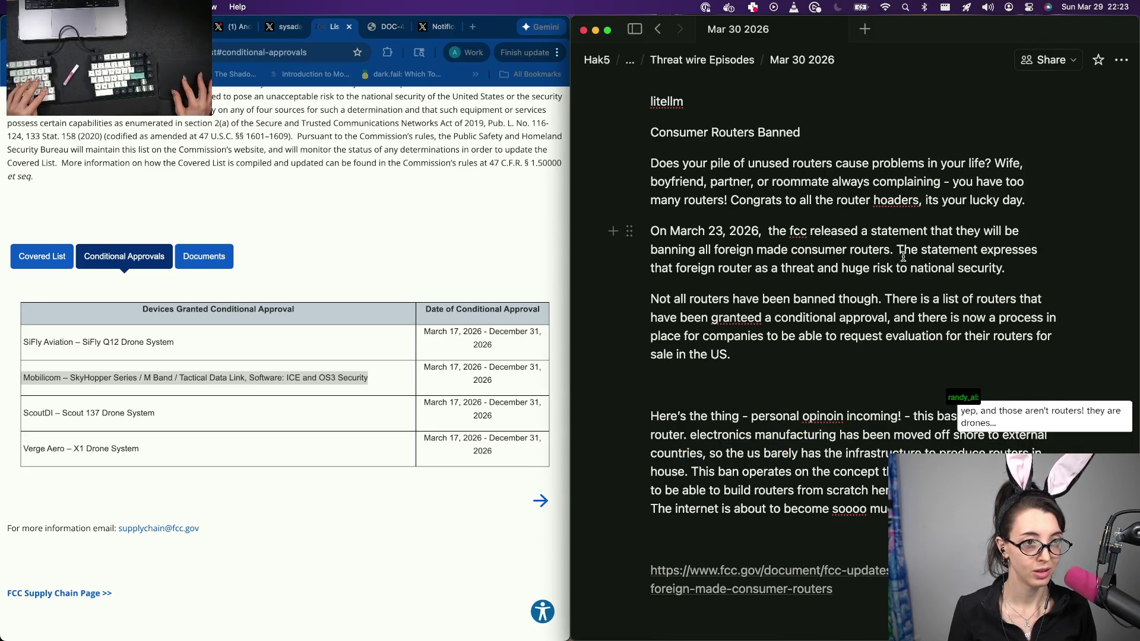
pyautogui.click(896, 249)
pyautogui.press('Return')
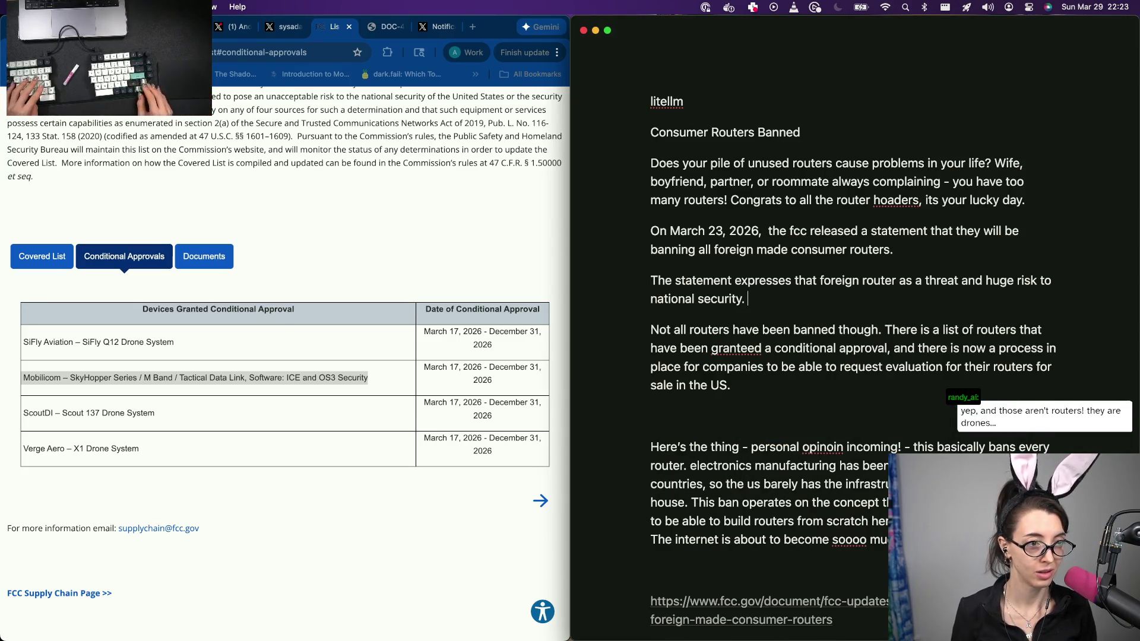
pyautogui.press('Return')
pyautogui.press('Escape')
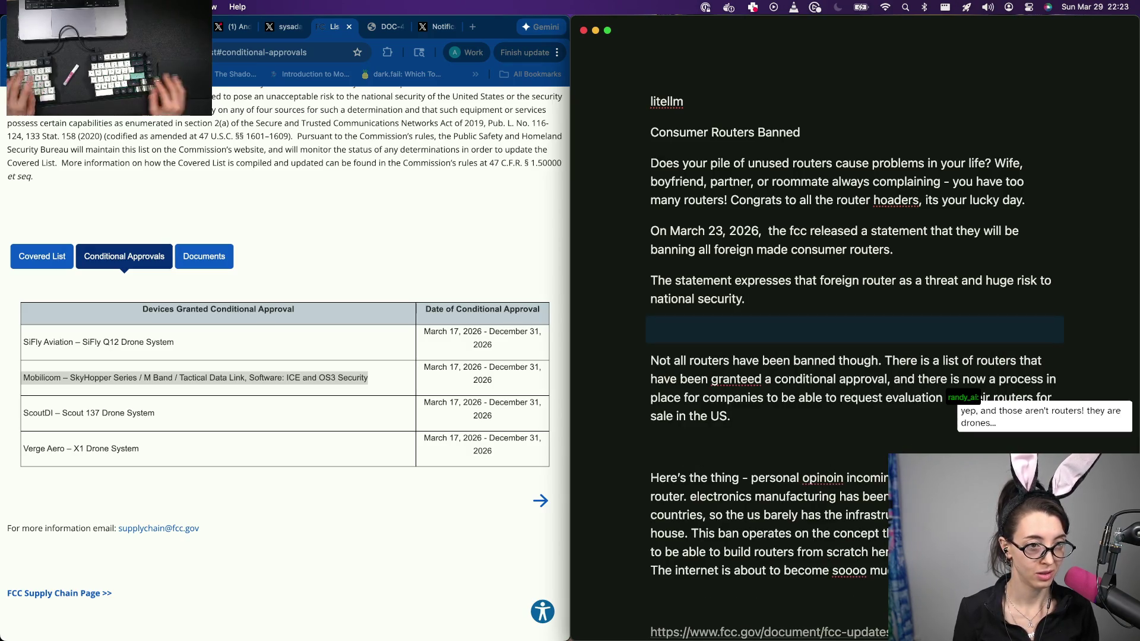
pyautogui.click(801, 335)
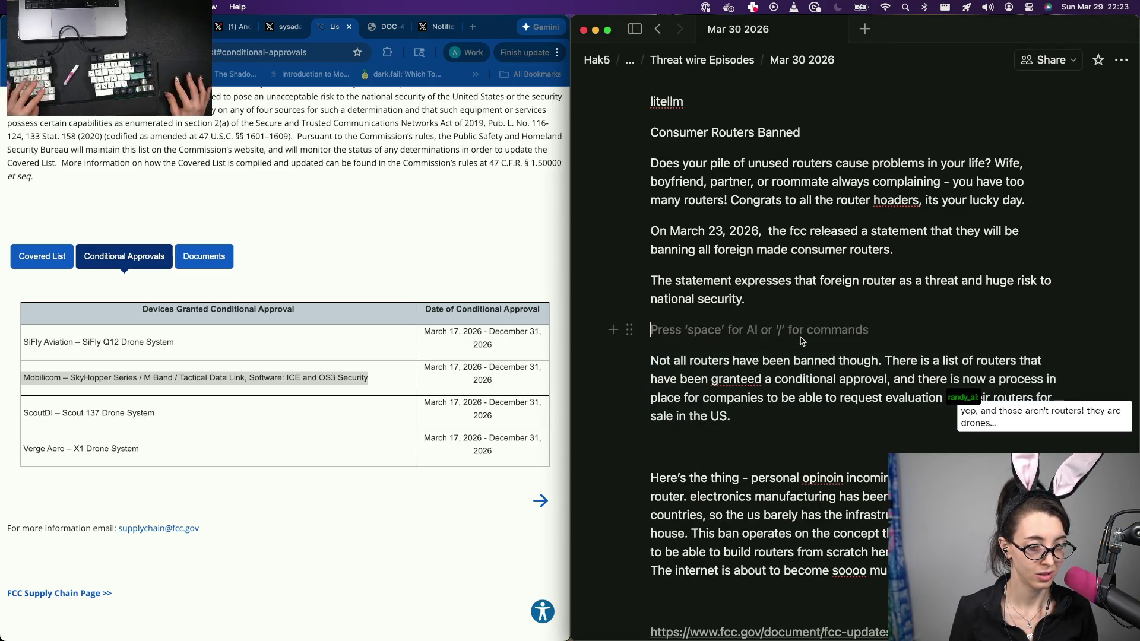
# Step: Undo, redo the split, and paste the FCC quote above the conditional-approvals paragraph
pyautogui.hotkey('ctrl', 'z')
pyautogui.hotkey('ctrl', 'z')
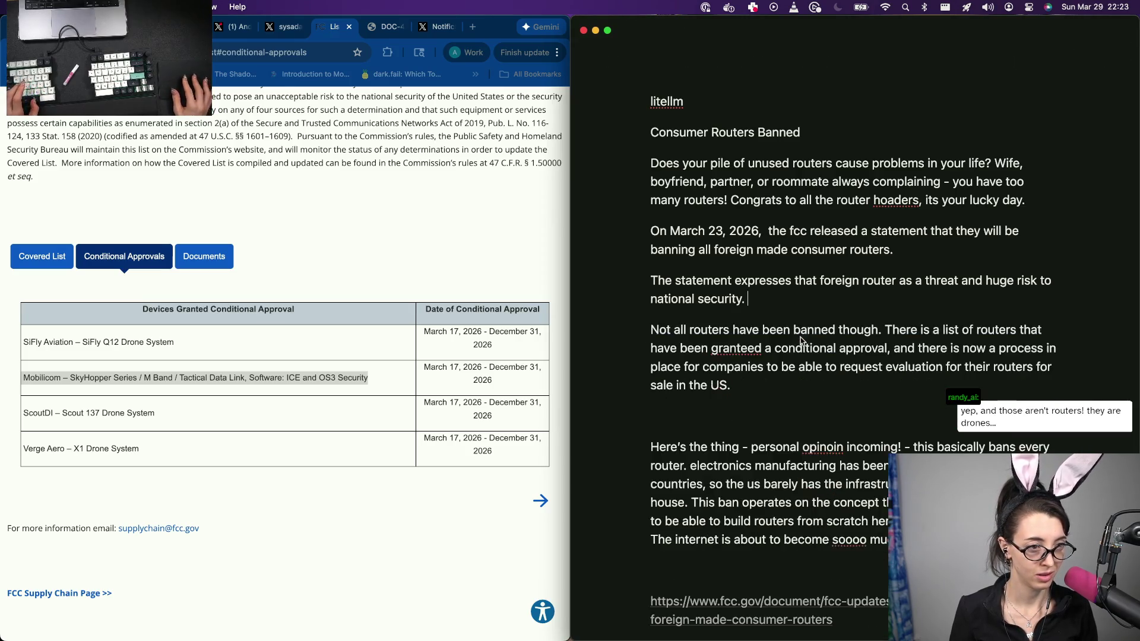
pyautogui.hotkey('ctrl', 'z')
pyautogui.press('BackSpace')
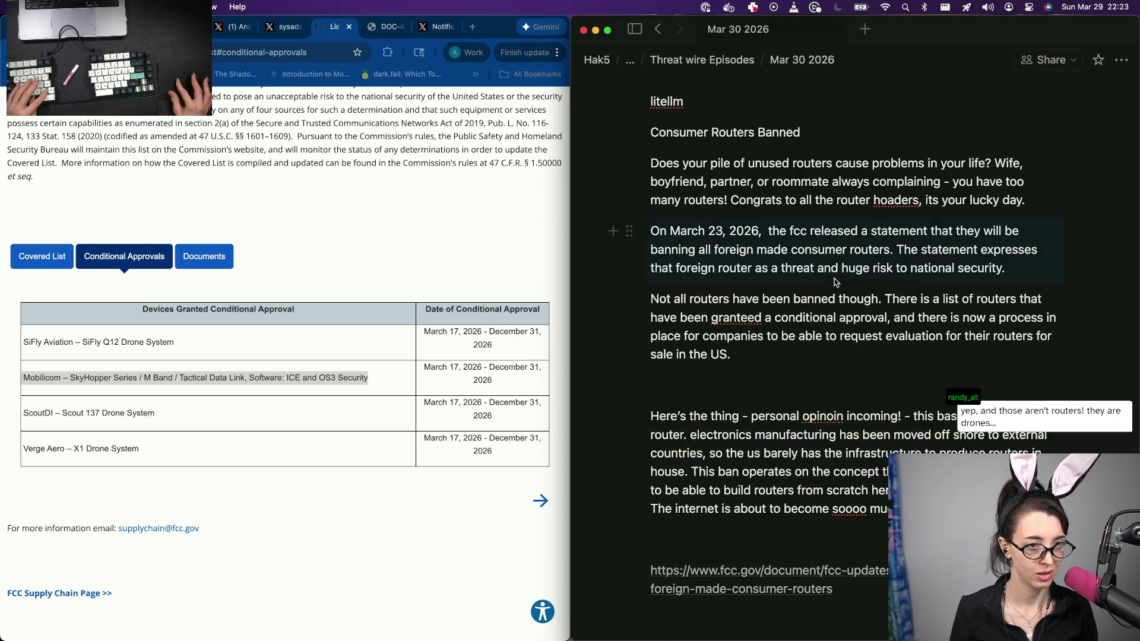
pyautogui.click(897, 250)
pyautogui.press('Return')
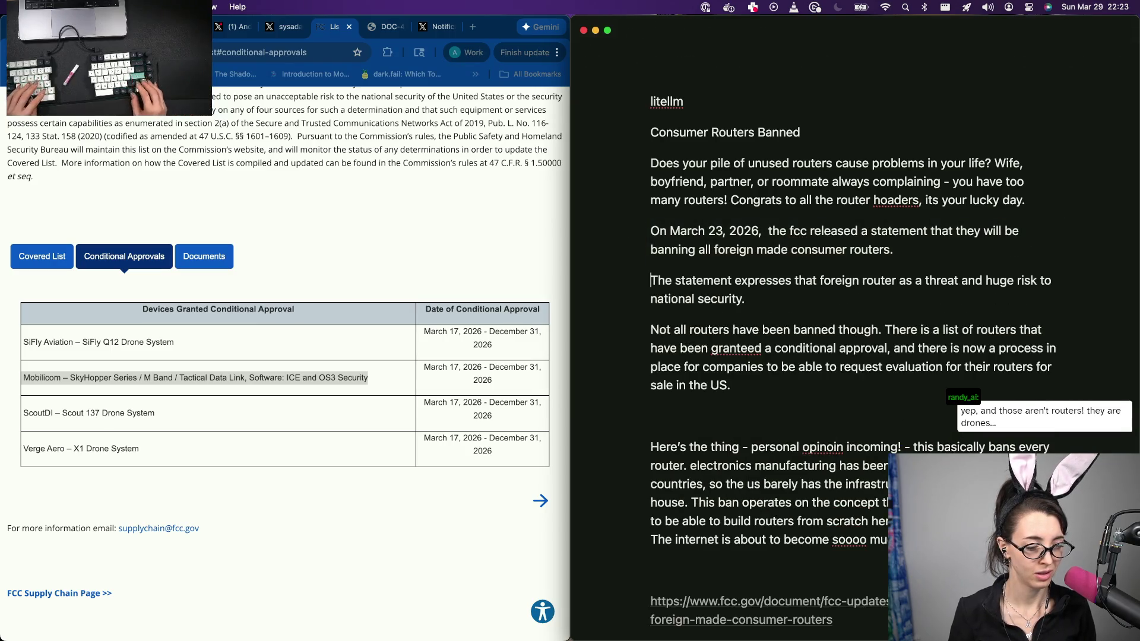
pyautogui.write('[Quote]“Malicious actors have exploited security gaps in foreign-made routers to attack American households, disrupt networks, enable espionage, and facilitate intellectual property theft. Foreignmade routers were also involved in the Volt, Flax, and Salt Typhoon cyberattacks targeting vital U.S. infrastructure. - FCC Fact Sheet”')
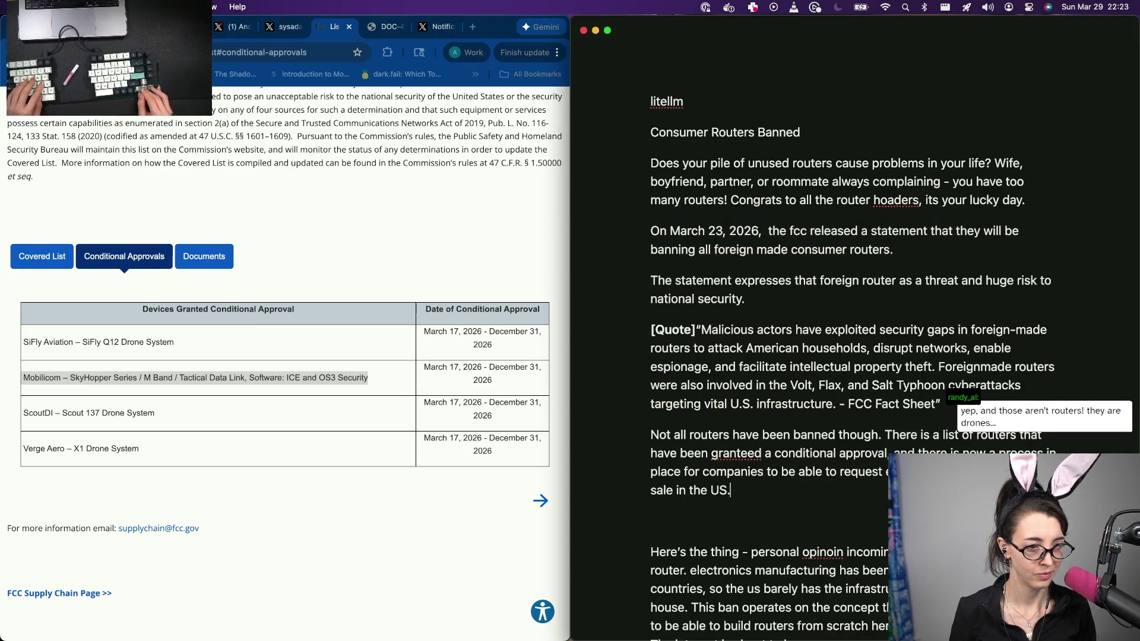
pyautogui.press('Down')
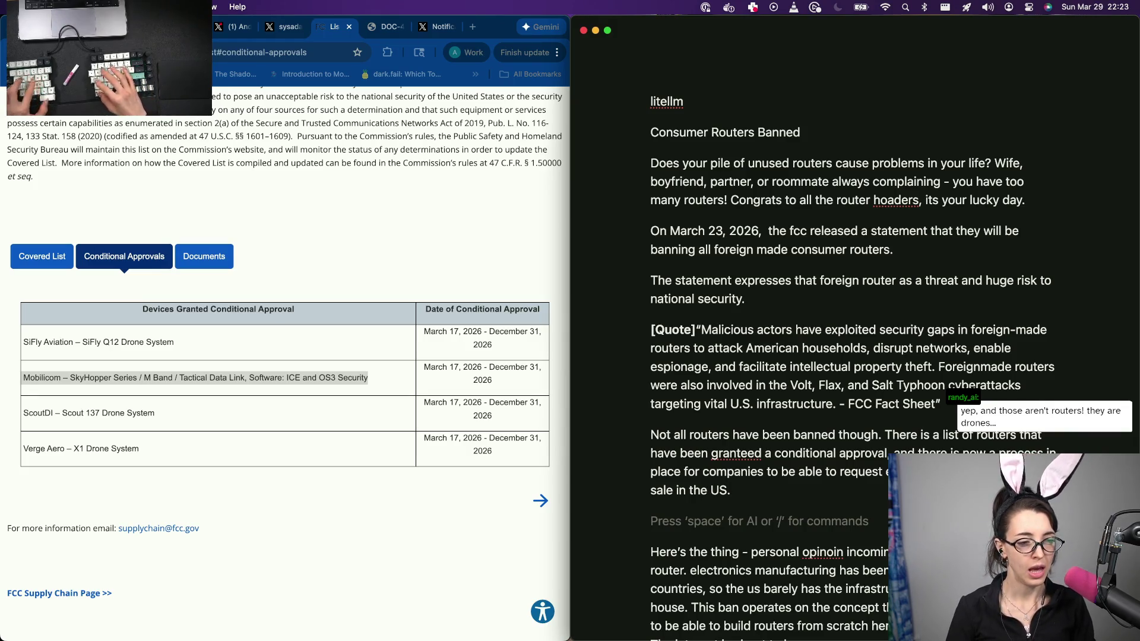
pyautogui.write('As')
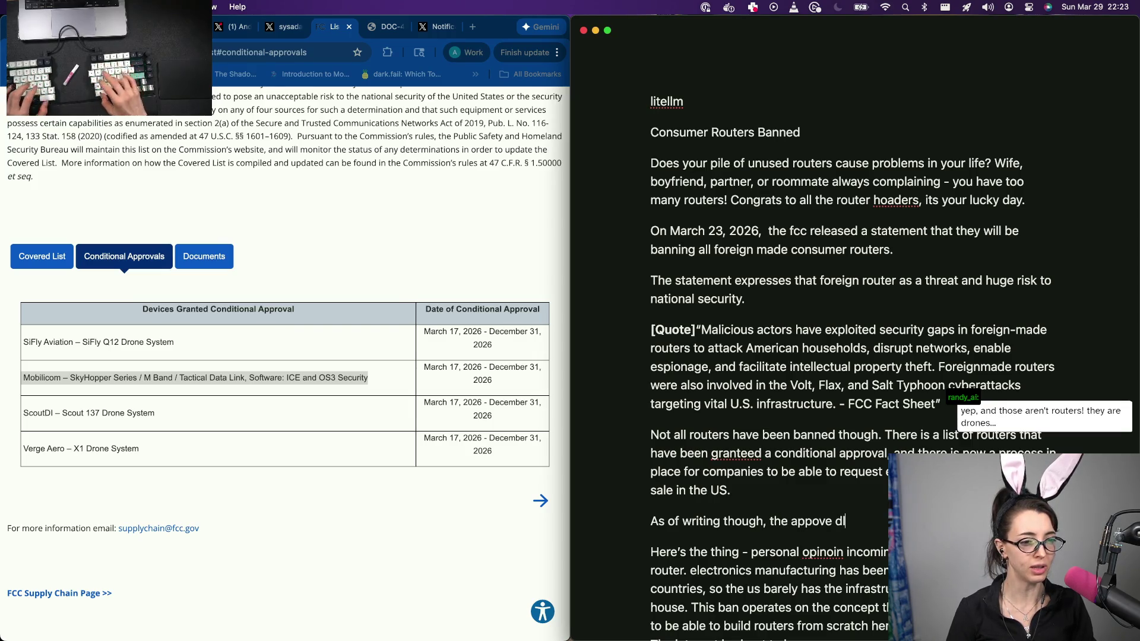
pyautogui.write('t is on')
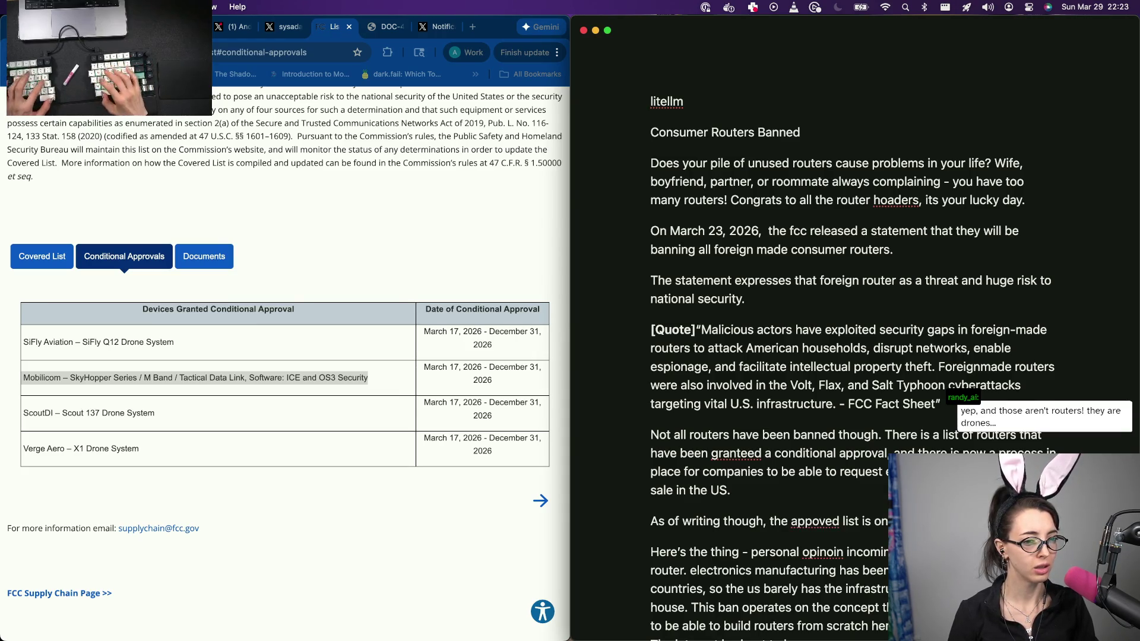
pyautogui.write('products long, ')
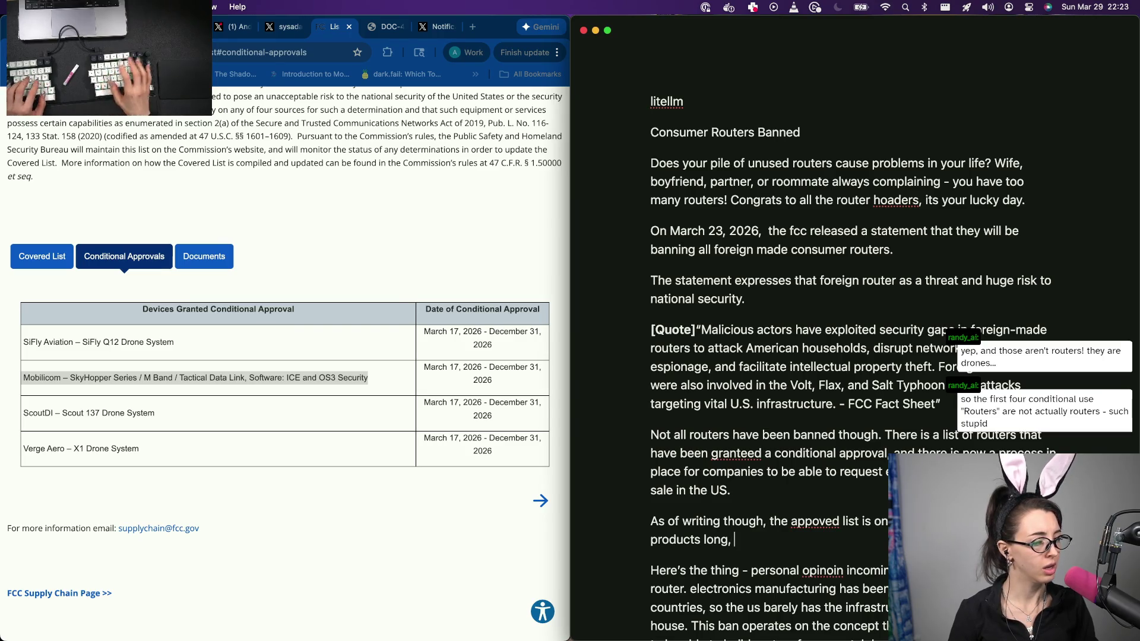
pyautogui.write('doesnt ins')
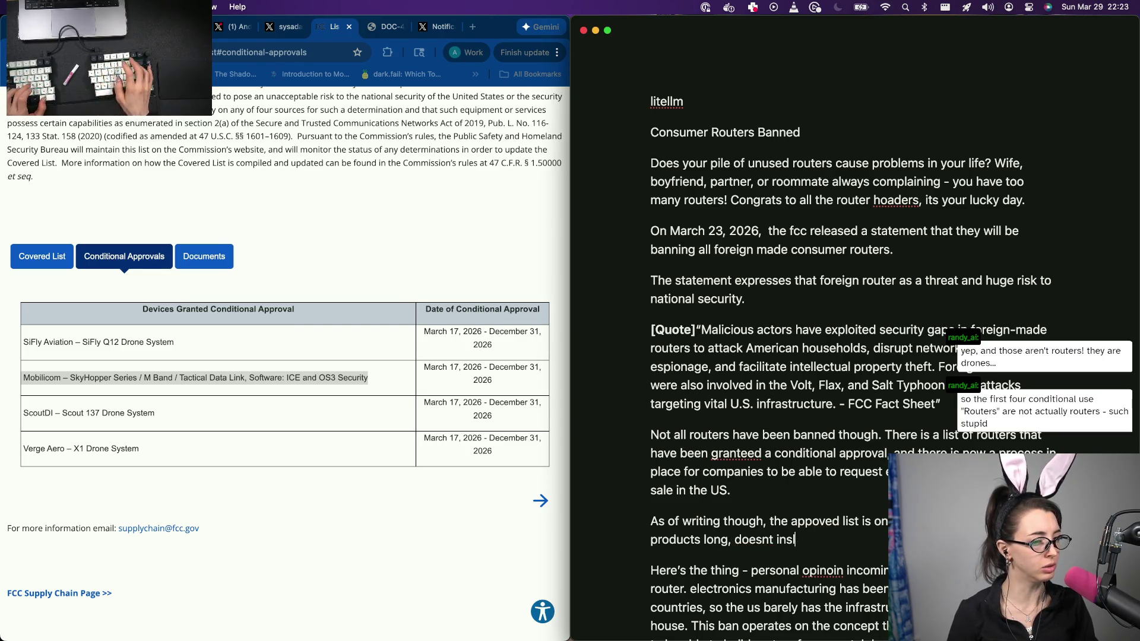
pyautogui.write('kluj')
pyautogui.write('de an')
# Step: Write that the approved list is four companies long, only drones, hopefully routers added soon
pyautogui.moveTo(1031, 30); pyautogui.dragTo(747, 199)
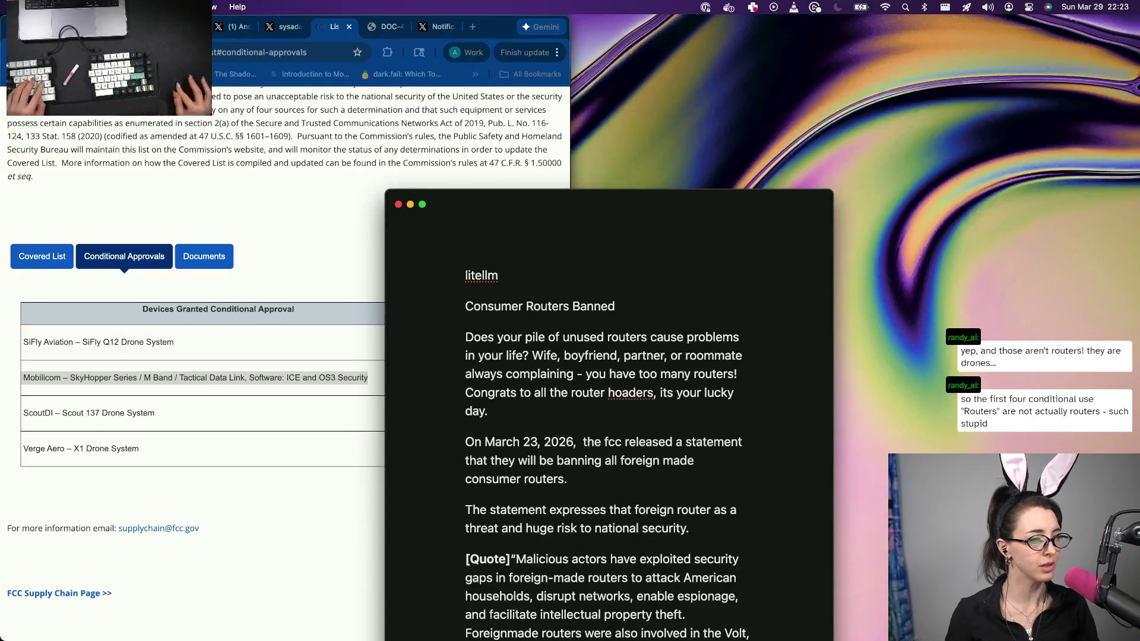
pyautogui.doubleClick(748, 198)
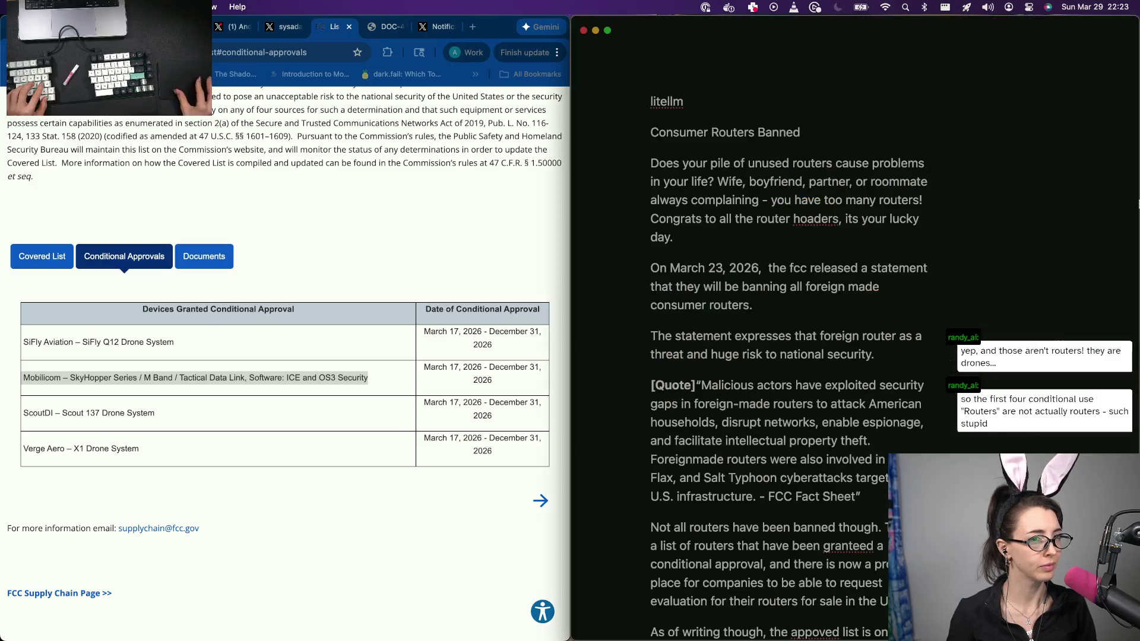
pyautogui.hotkey('alt', 'shift', 'Left')
pyautogui.hotkey('alt', 'shift', 'Left')
pyautogui.hotkey('alt', 'shift', 'Left')
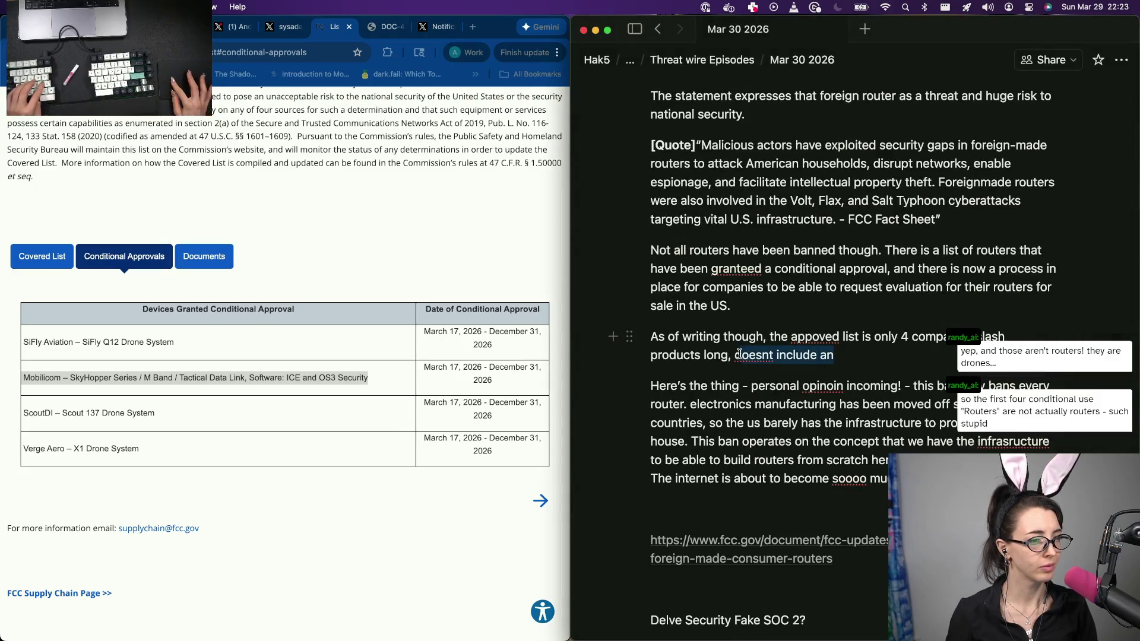
pyautogui.press('BackSpace')
pyautogui.write('and doesnt include any routers. Just')
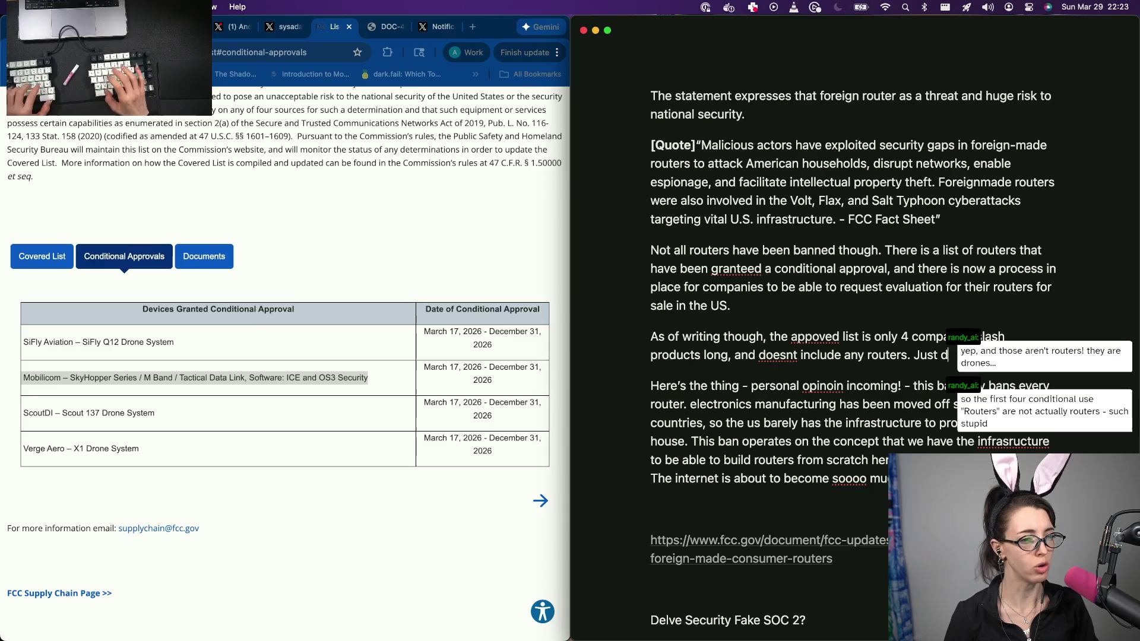
pyautogui.write('dr')
pyautogui.press('BackSpace')
pyautogui.press('BackSpace')
pyautogui.write('drones. So looking')
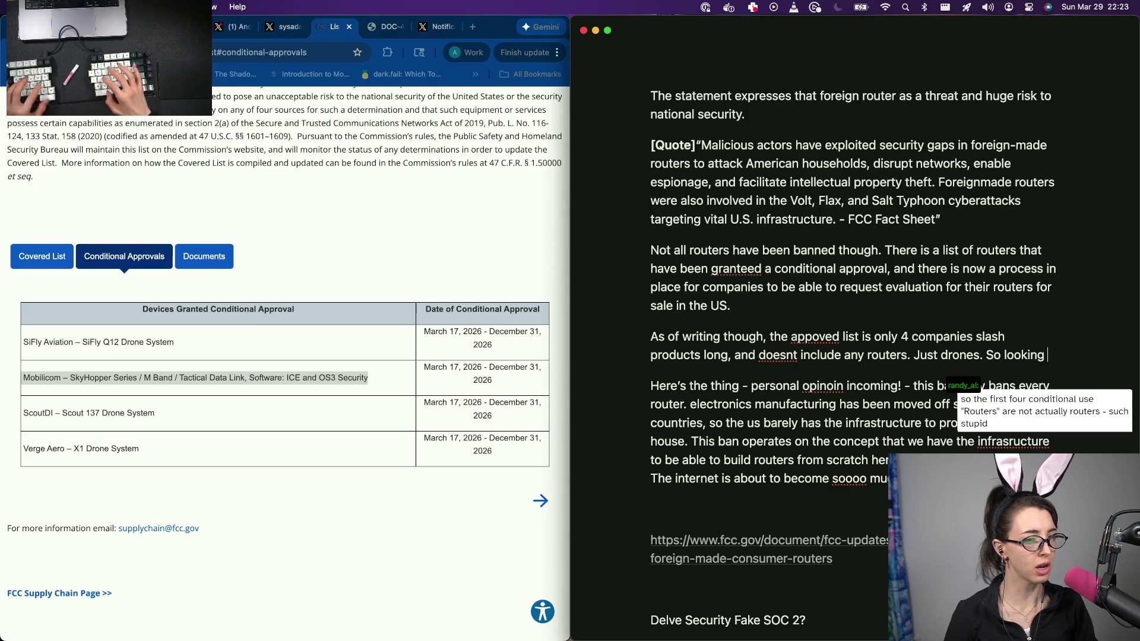
pyautogui.hotkey('alt', 'BackSpace')
pyautogui.hotkey('alt', 'BackSpace')
pyautogui.write('Hopefc')
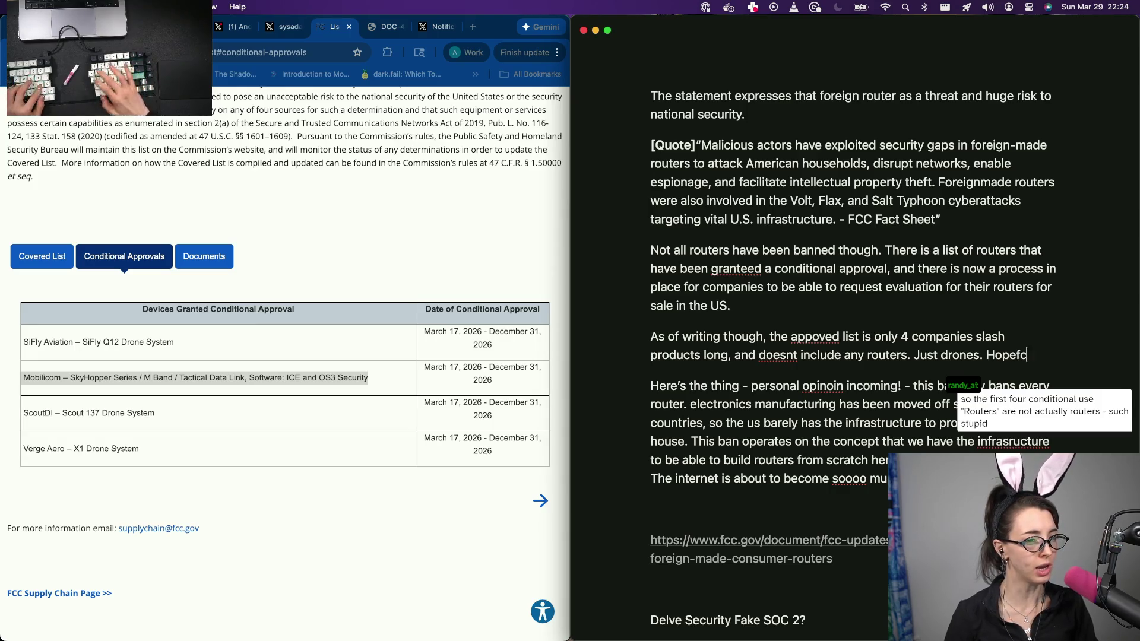
pyautogui.press('BackSpace')
pyautogui.press('BackSpace')
pyautogui.press('BackSpace')
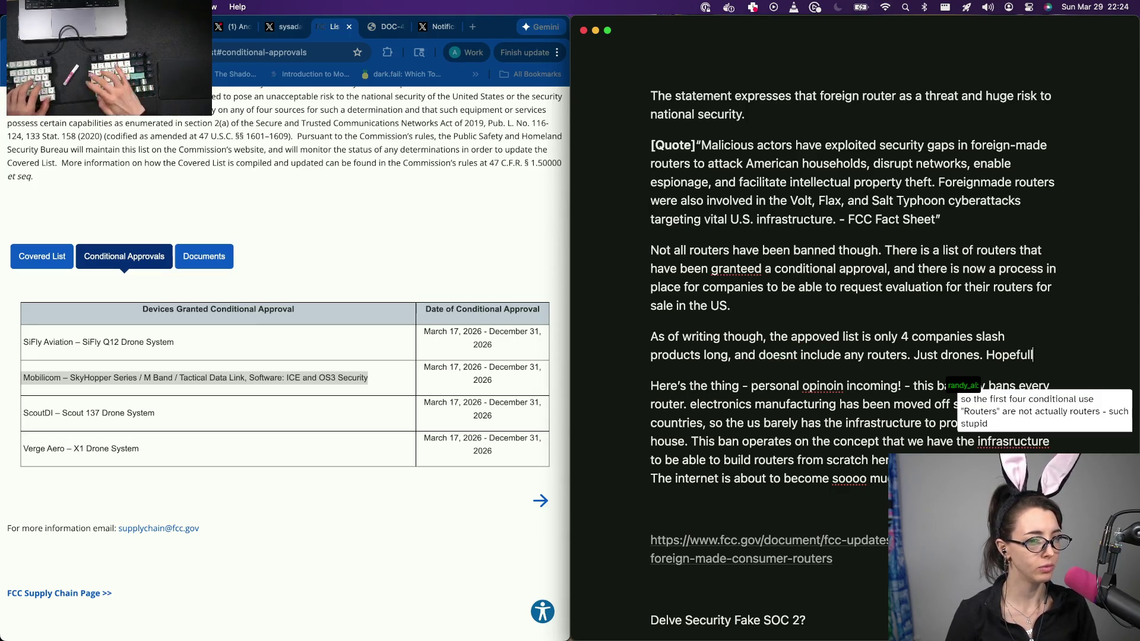
pyautogui.write('s list get updated soon with routers that people can buy')
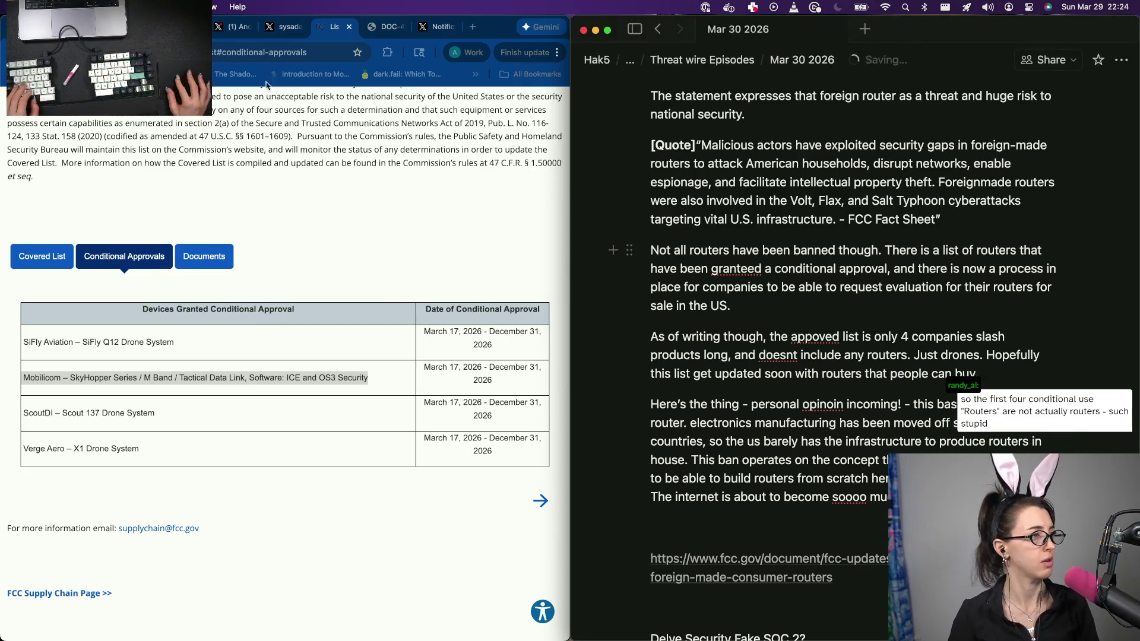
# Step: Switch to the browser address bar to copy the Covered List page address
pyautogui.click(267, 52)
pyautogui.press('BackSpace')
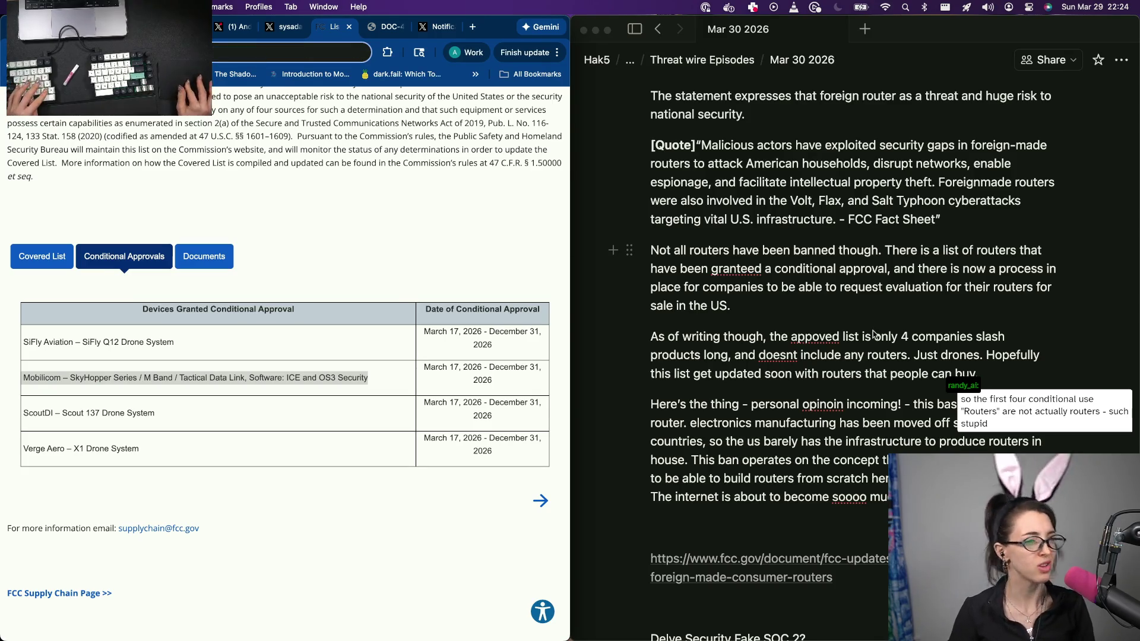
# Step: Paste the FCC covered-list URL as a source link above the existing FCC link
pyautogui.click(775, 527)
pyautogui.press('super+v')
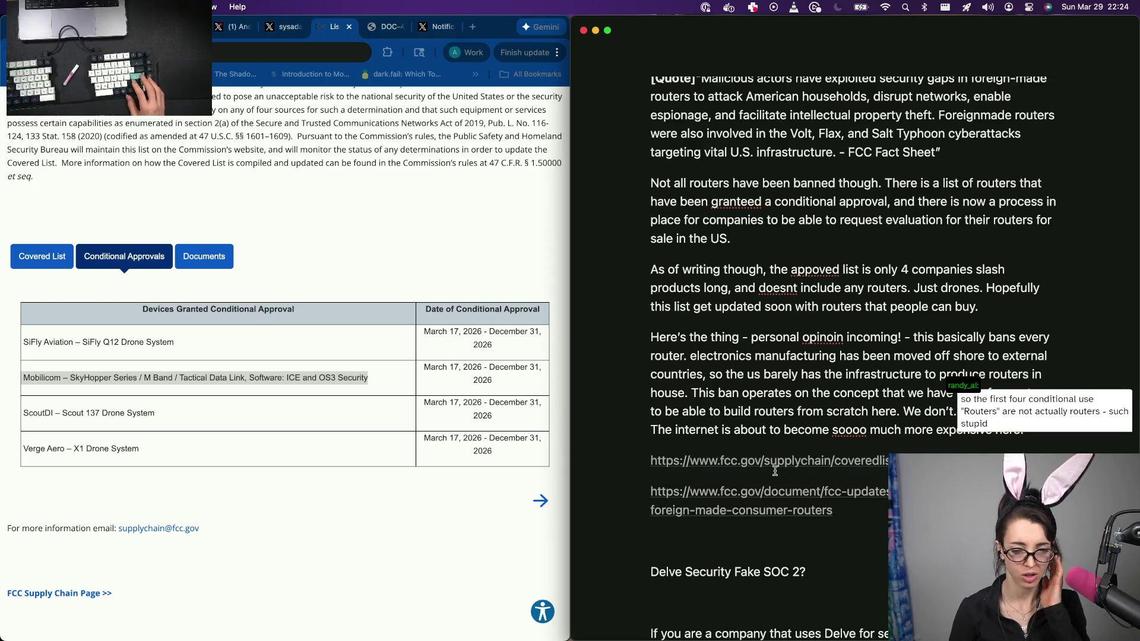
pyautogui.moveTo(771, 501)
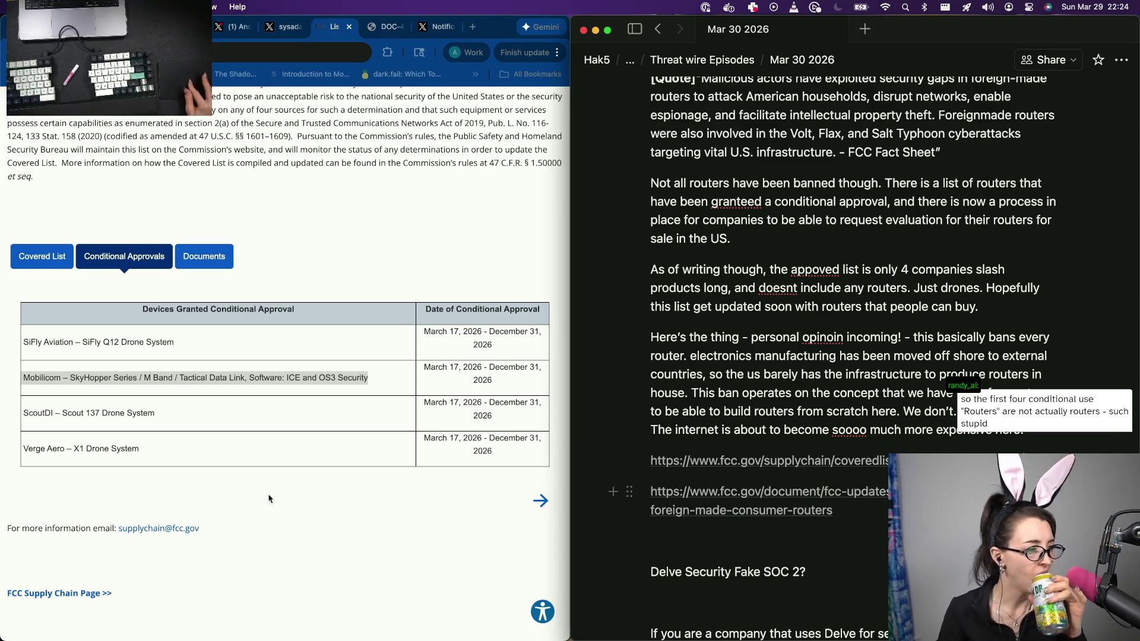
# Step: Return to the browser's covered-list page and bring up the FCC fact sheet PDF
pyautogui.click(266, 442)
pyautogui.click(108, 397)
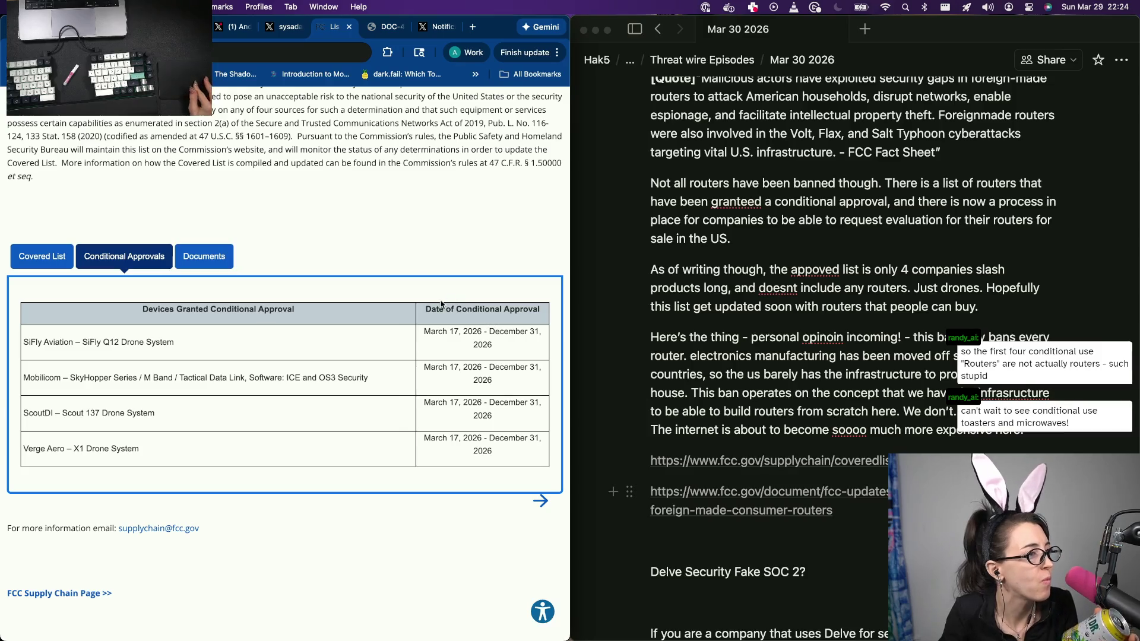
pyautogui.scroll(1, 382, 228)
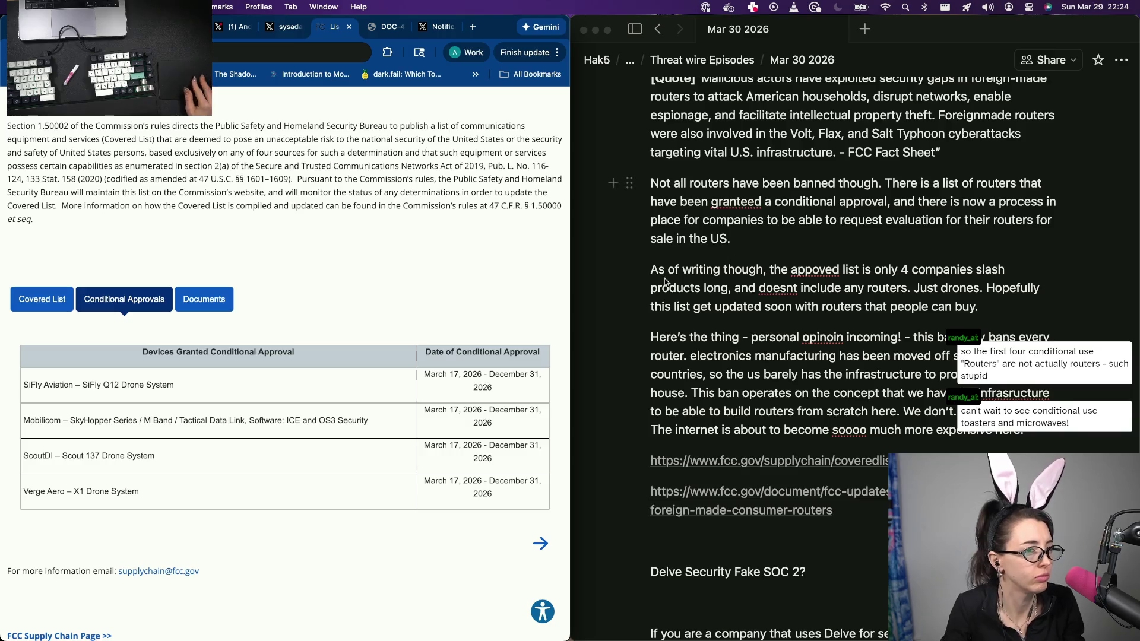
pyautogui.scroll(3, 664, 282)
pyautogui.scroll(1, 789, 212)
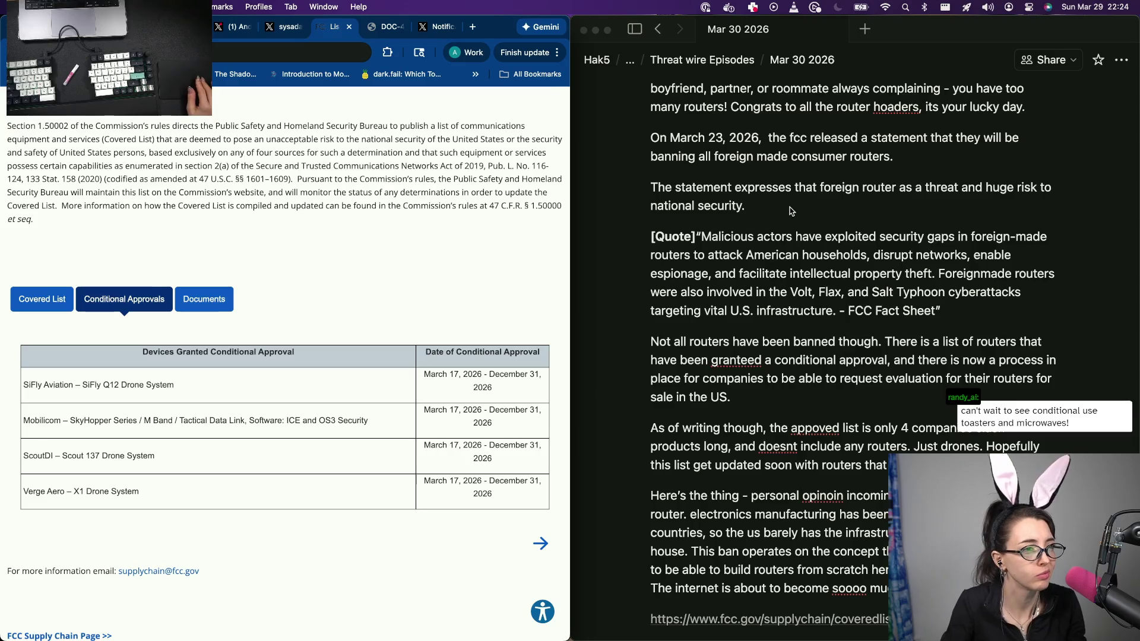
pyautogui.click(910, 180)
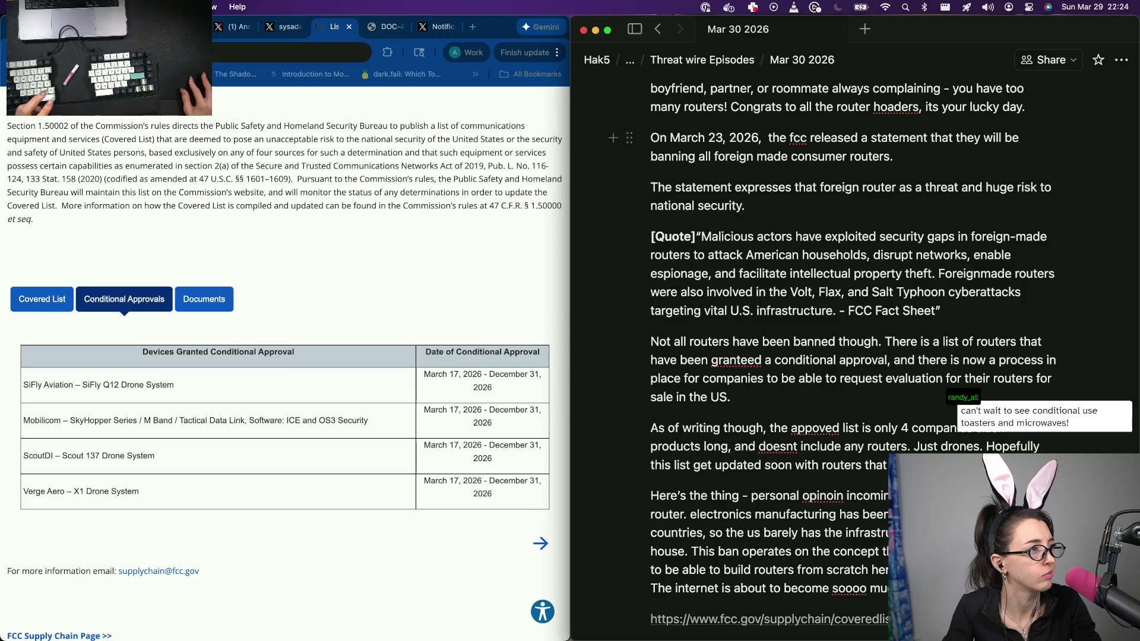
pyautogui.click(389, 29)
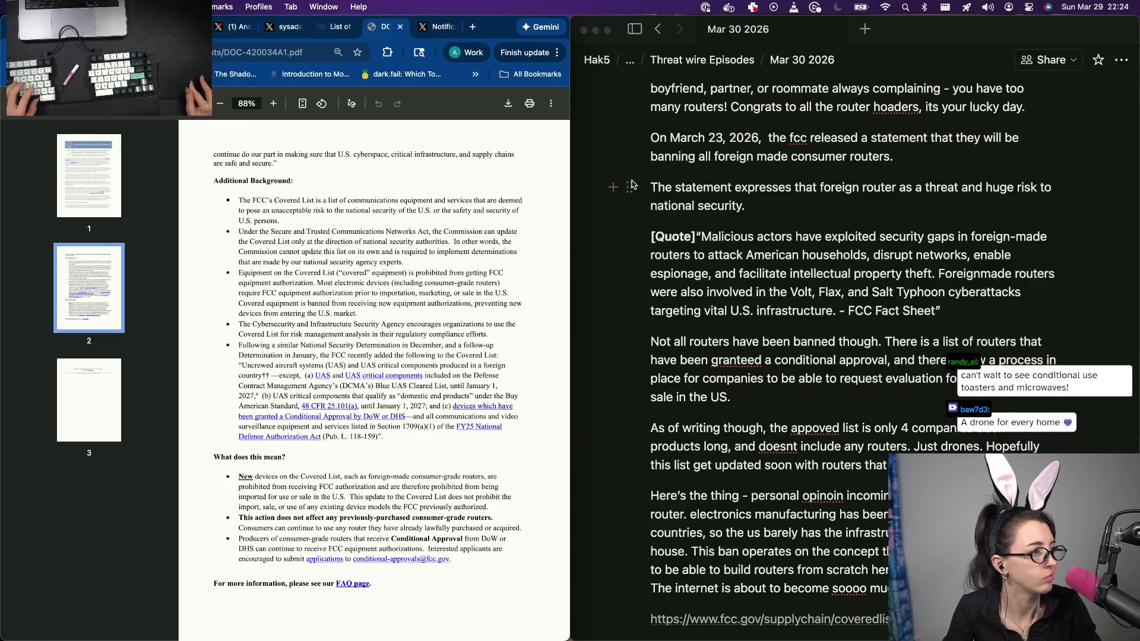
# Step: Follow the fact sheet's 'updated' link to the FCC document page
pyautogui.click(930, 158)
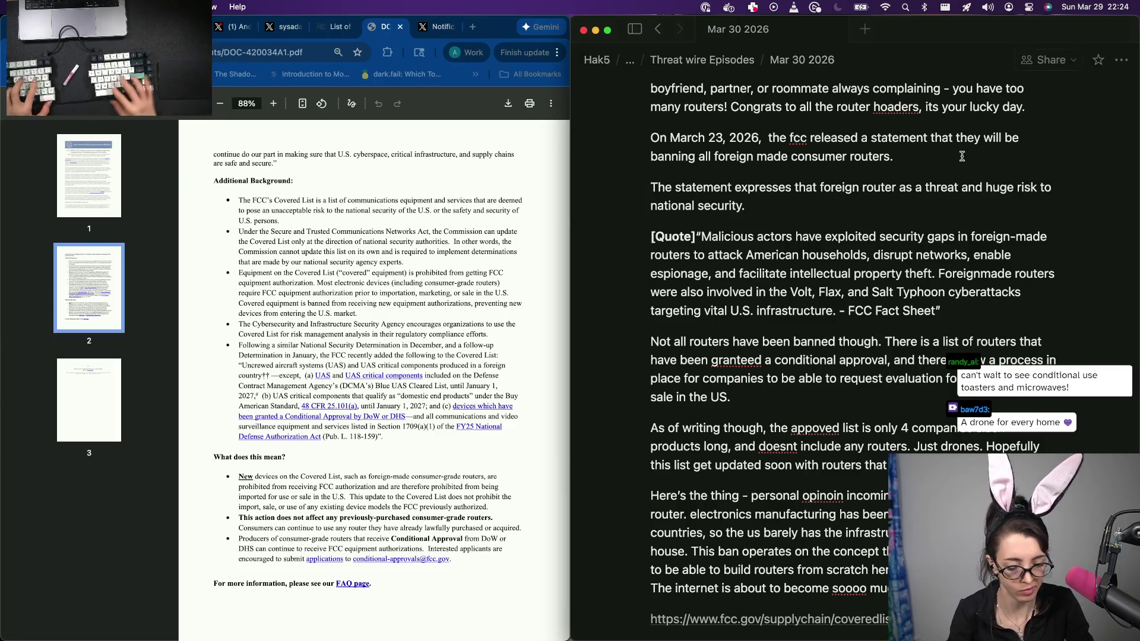
pyautogui.write('Th')
pyautogui.press('BackSpace')
pyautogui.press('BackSpace')
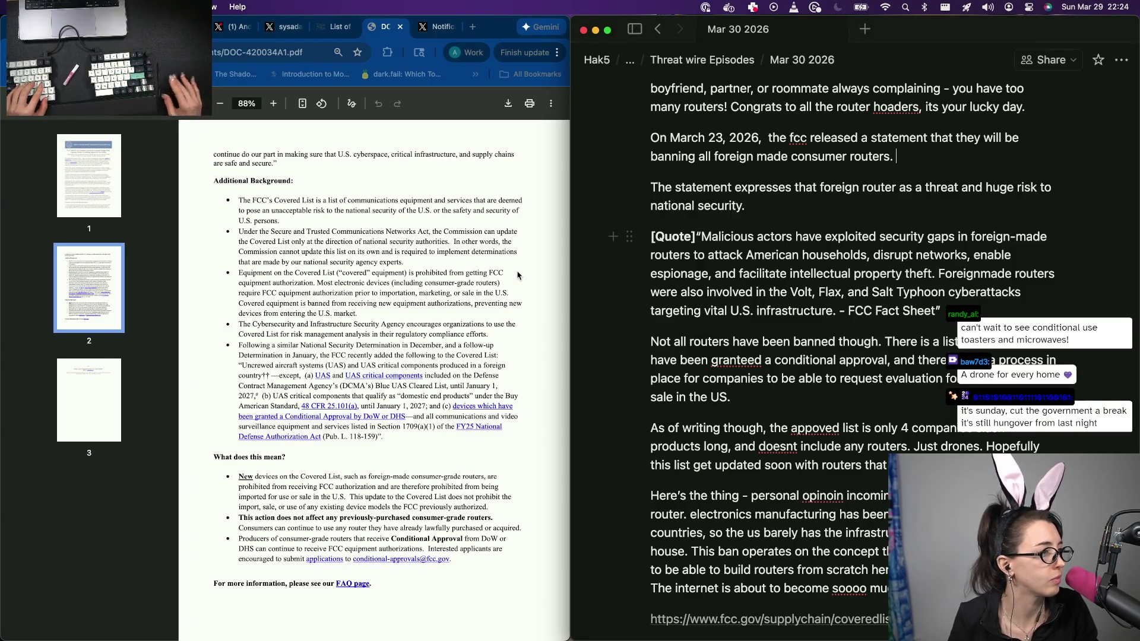
pyautogui.scroll(5, 517, 276)
pyautogui.scroll(1, 518, 276)
pyautogui.scroll(2, 518, 275)
pyautogui.click(385, 269)
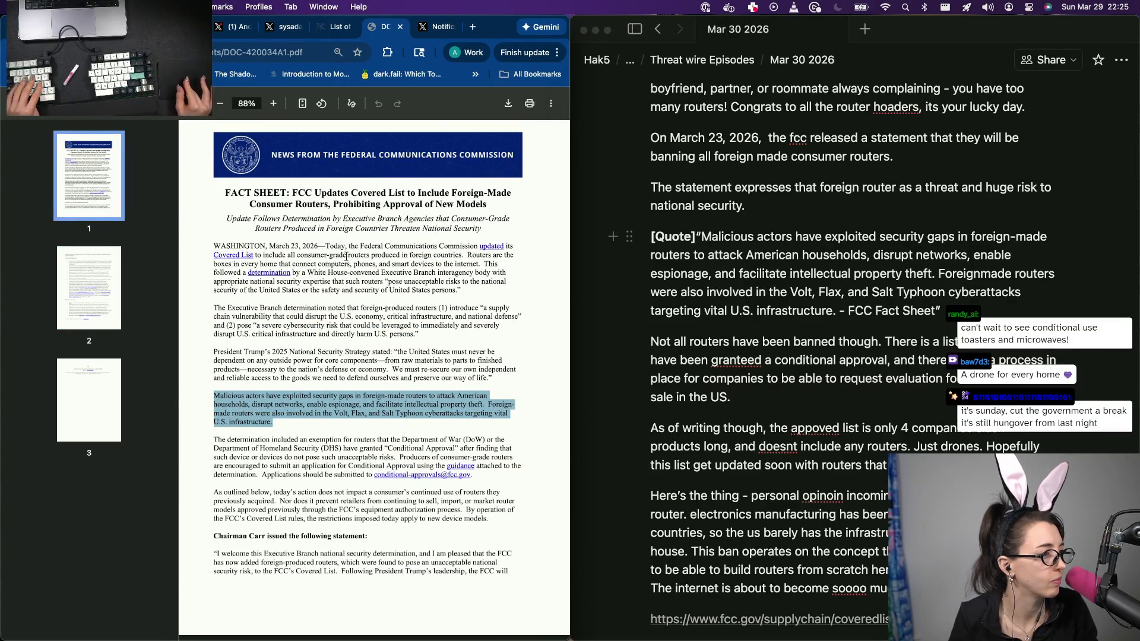
pyautogui.click(498, 249)
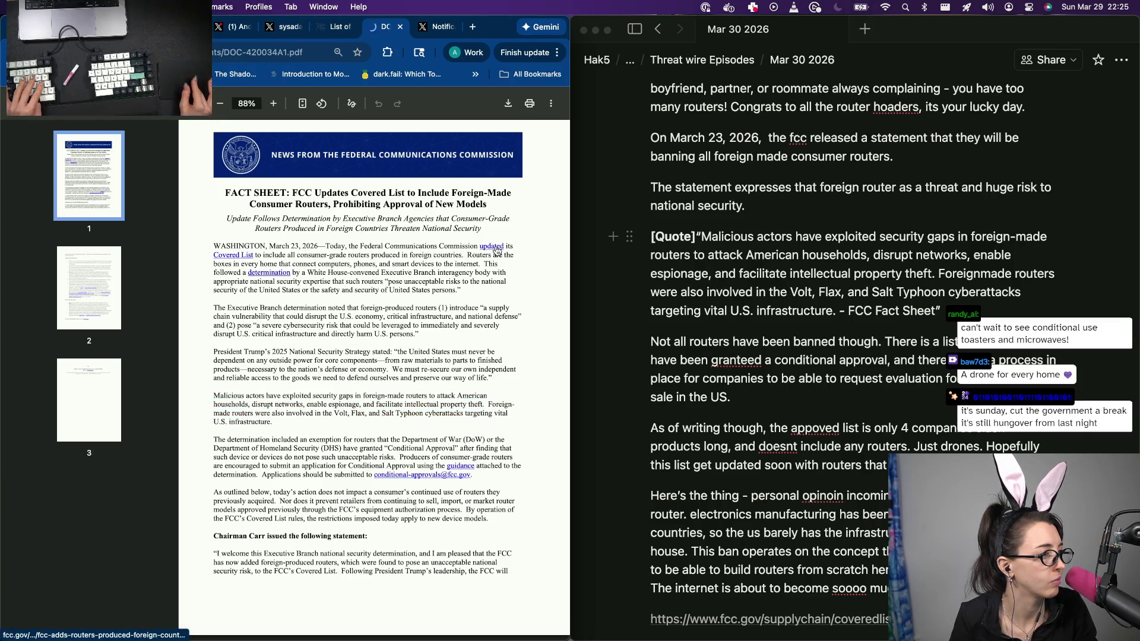
pyautogui.scroll(-1, 379, 287)
pyautogui.scroll(-3, 380, 287)
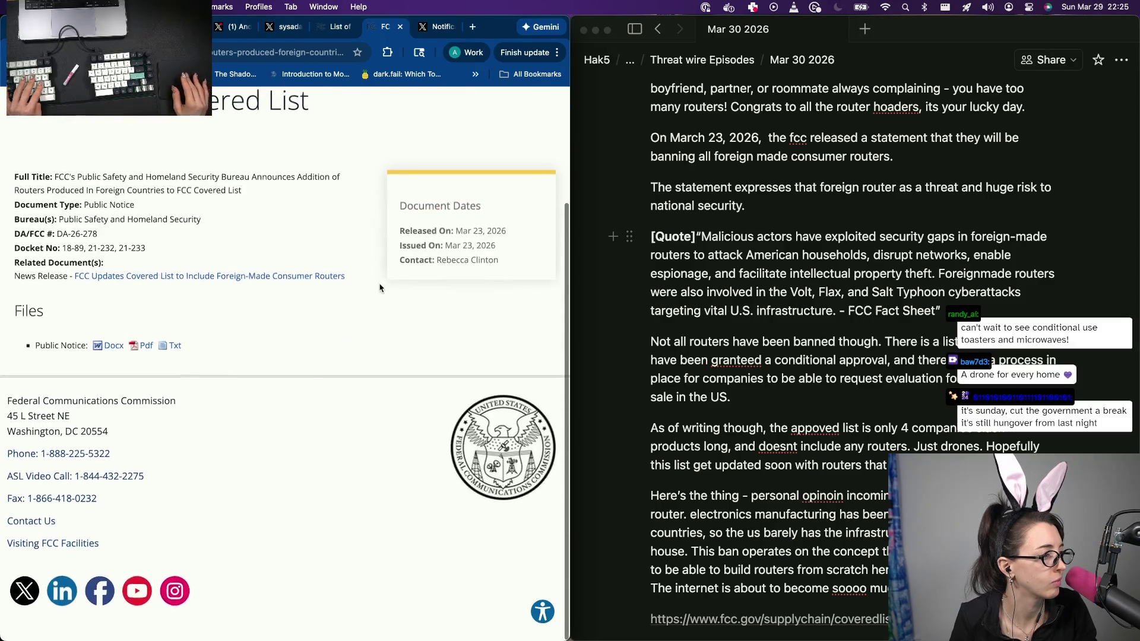
# Step: Load the Routers Public Notice PDF and page to its U.S. Manufacturing and Onshoring Plan section
pyautogui.click(244, 278)
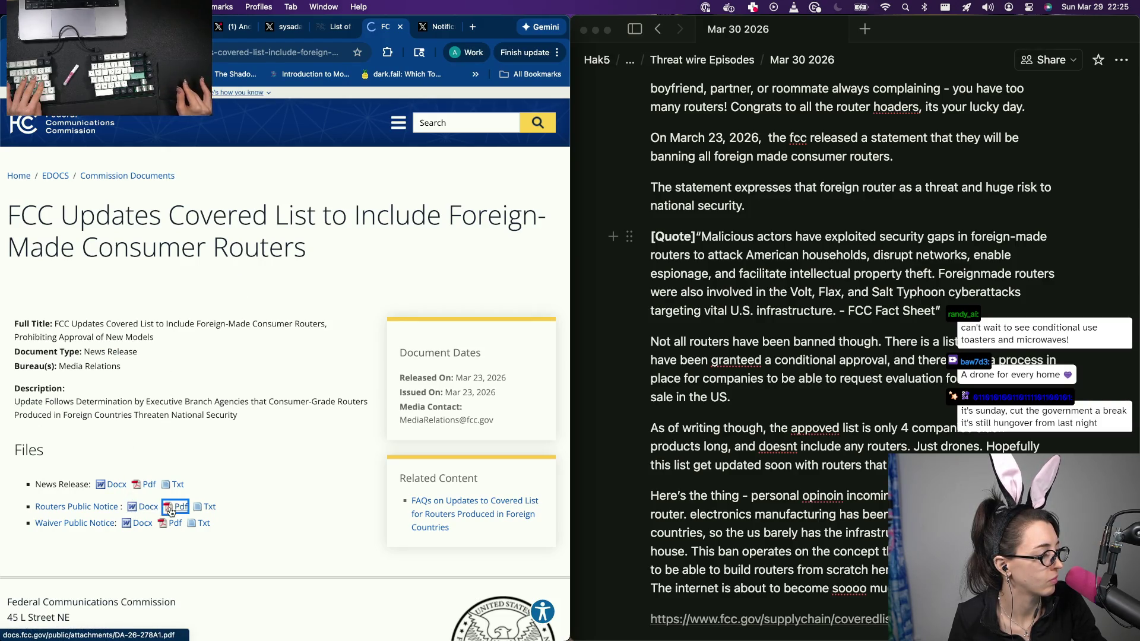
pyautogui.scroll(-3, 89, 401)
pyautogui.scroll(-3, 124, 411)
pyautogui.click(98, 318)
pyautogui.press('Right')
pyautogui.press('Right')
pyautogui.press('Right')
pyautogui.press('Right')
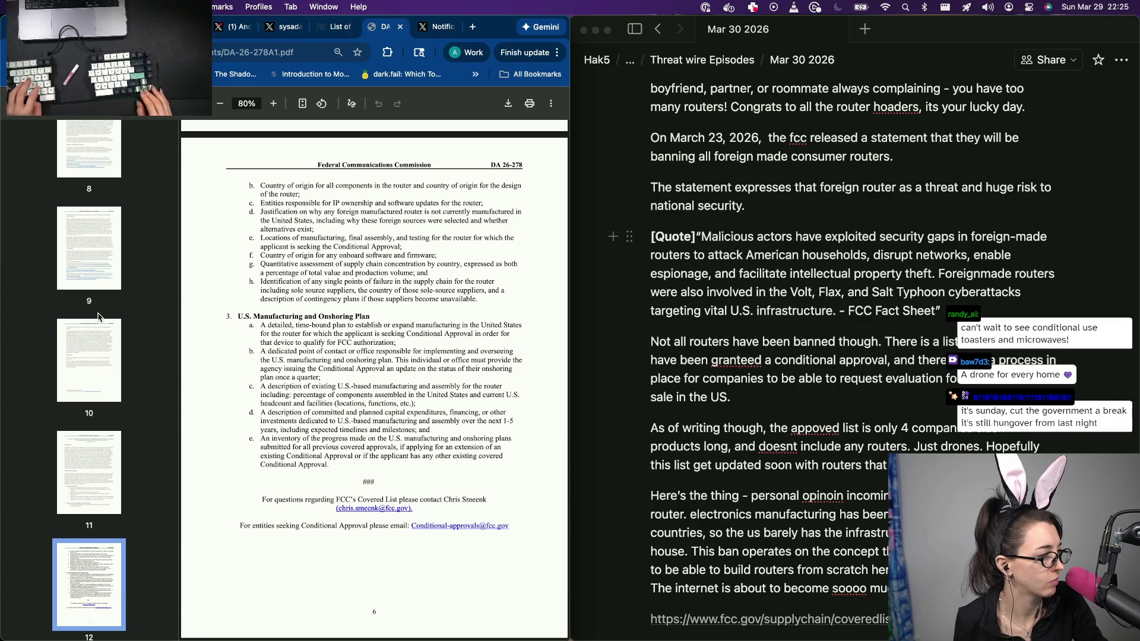
pyautogui.press('Right')
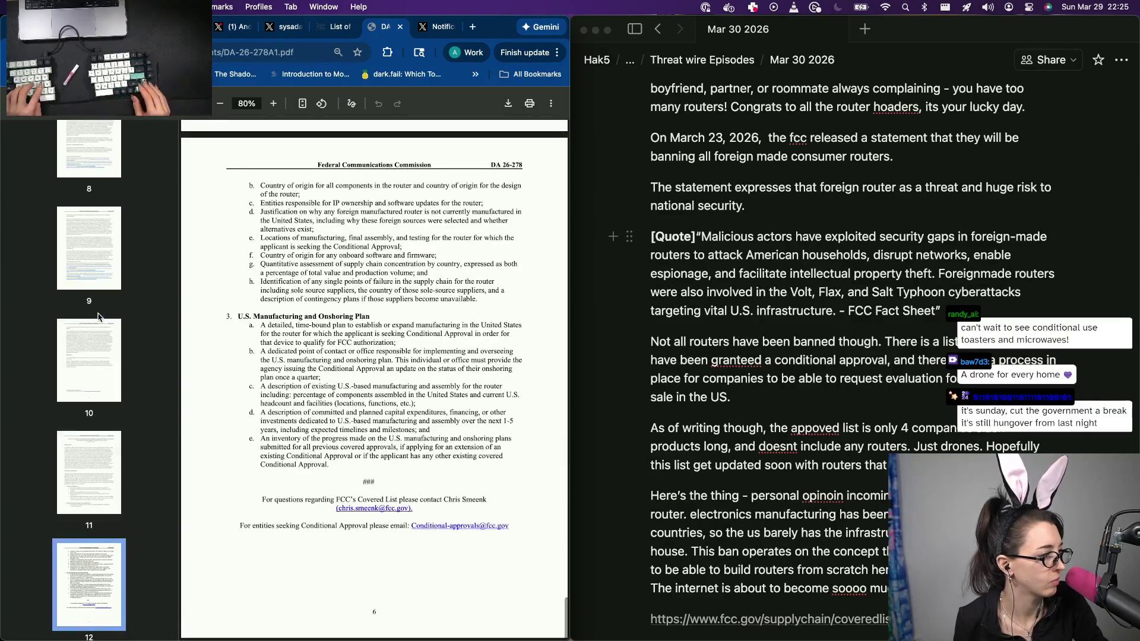
# Step: Start a paragraph noting the formal FCC document includes an onshoring plan
pyautogui.click(806, 203)
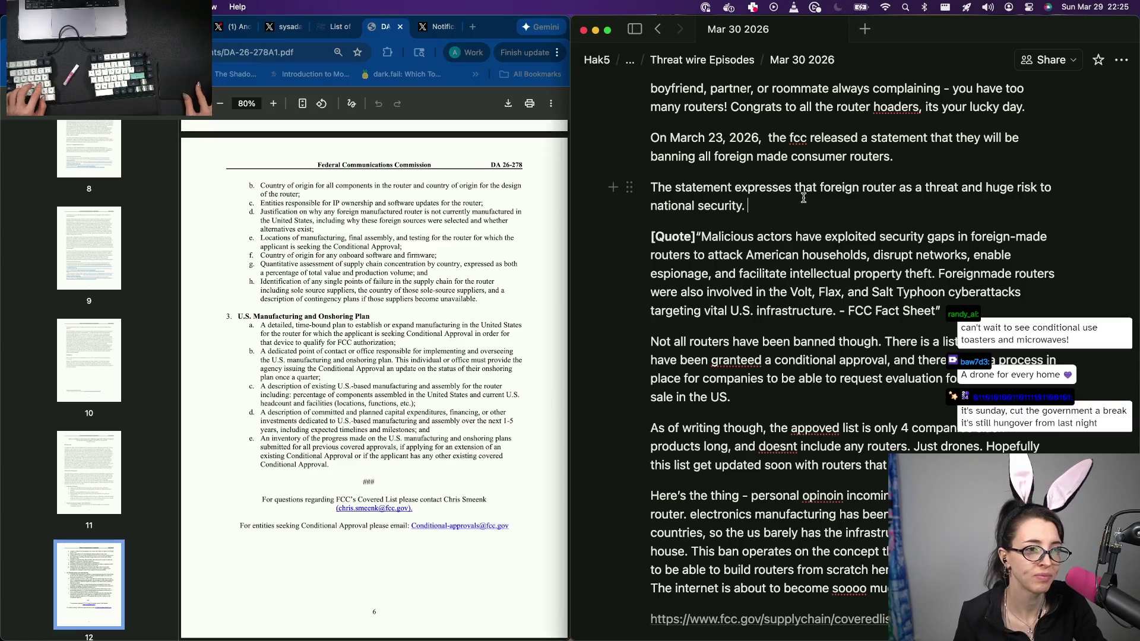
pyautogui.write('T')
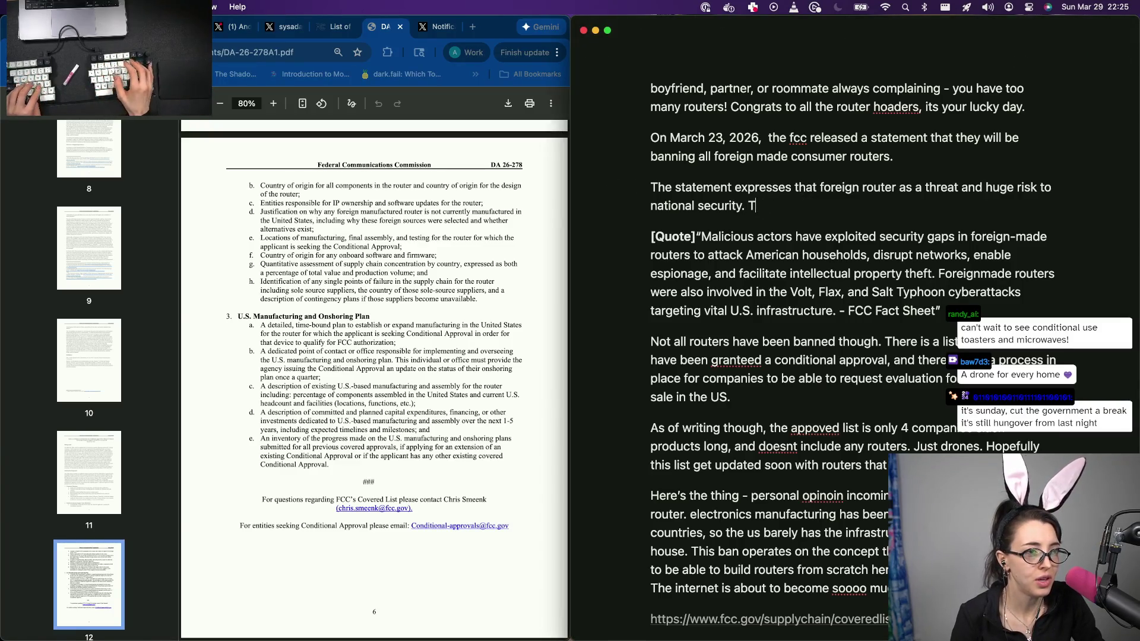
pyautogui.press('BackSpace')
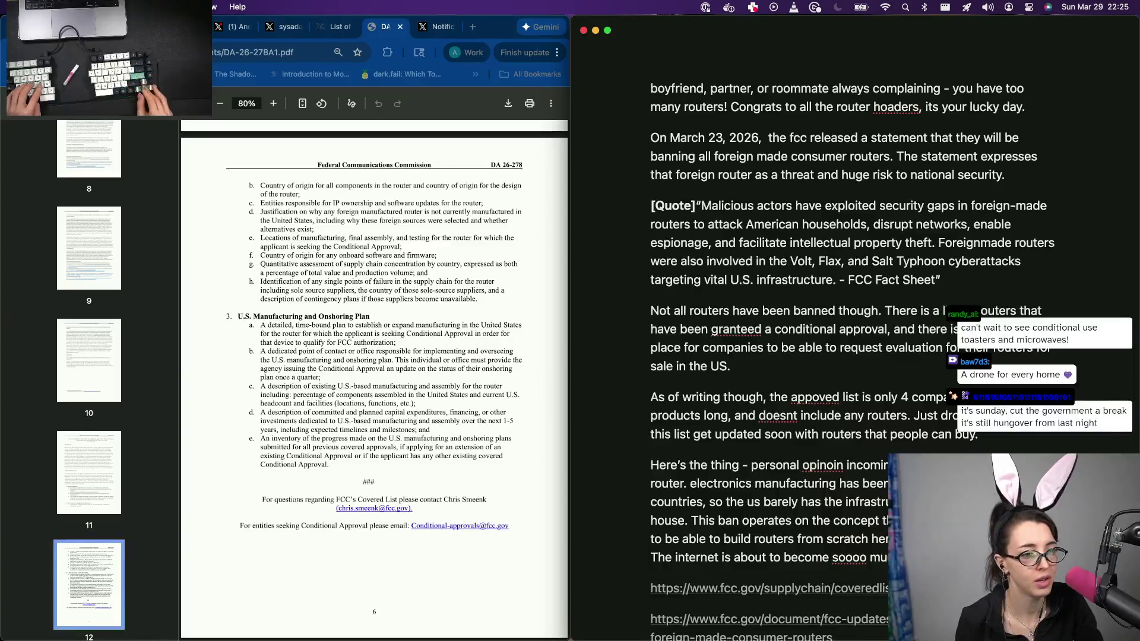
pyautogui.press('Return')
pyautogui.write('The f')
pyautogui.press('BackSpace')
pyautogui.press('BackSpace')
pyautogui.press('BackSpace')
pyautogui.write('rmal document do')
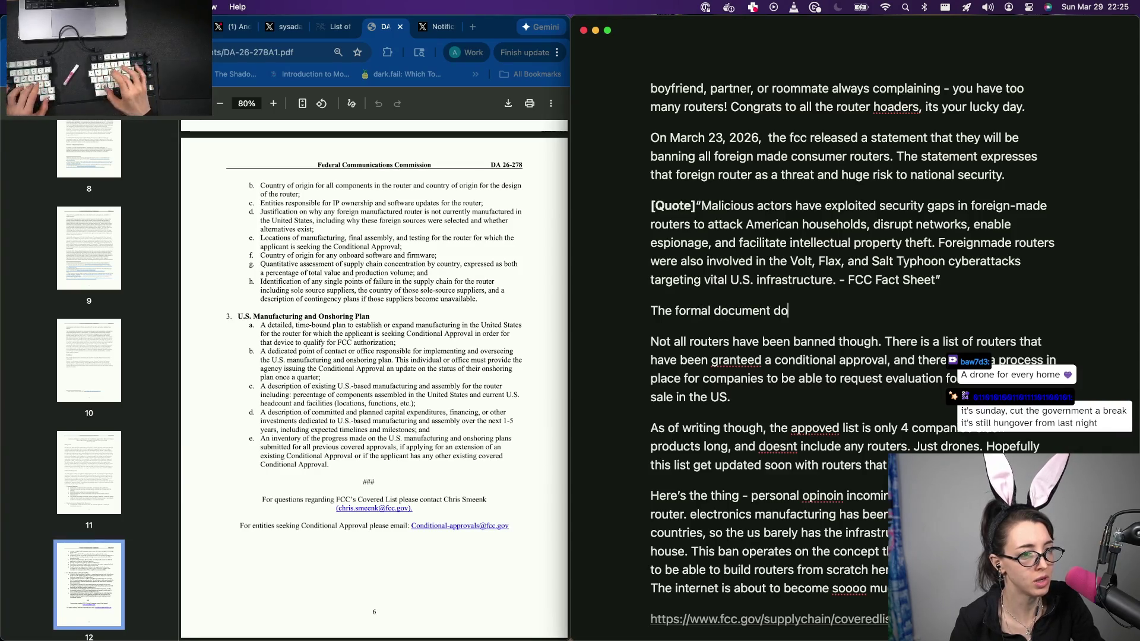
pyautogui.write('ncluid')
pyautogui.press('BackSpace')
pyautogui.write('de a')
pyautogui.write(' write up s')
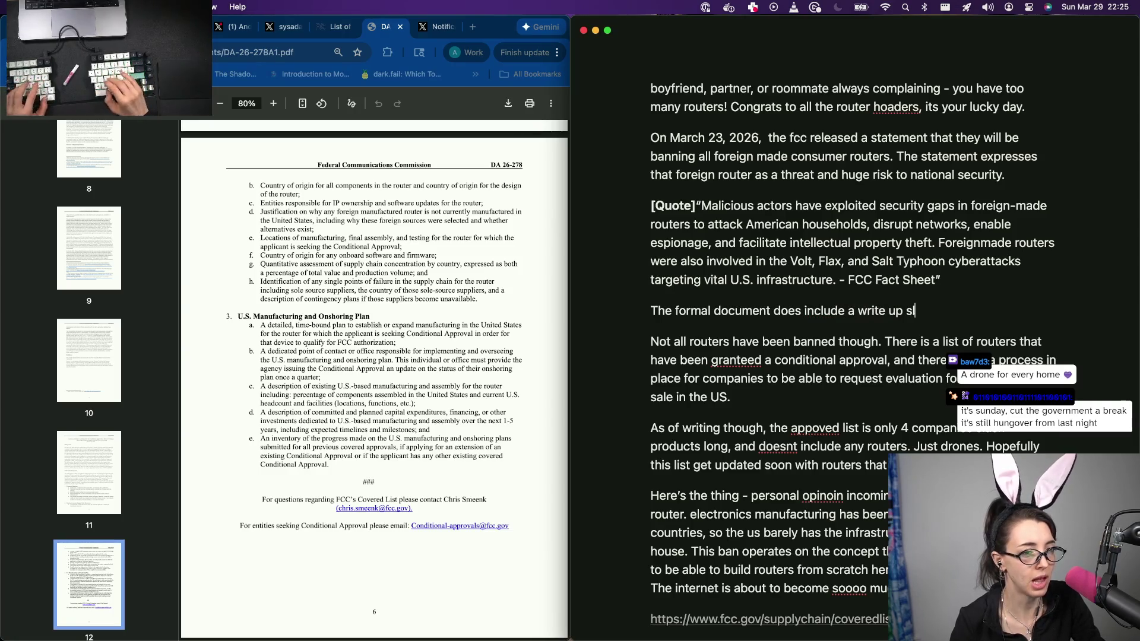
pyautogui.write(' th u')
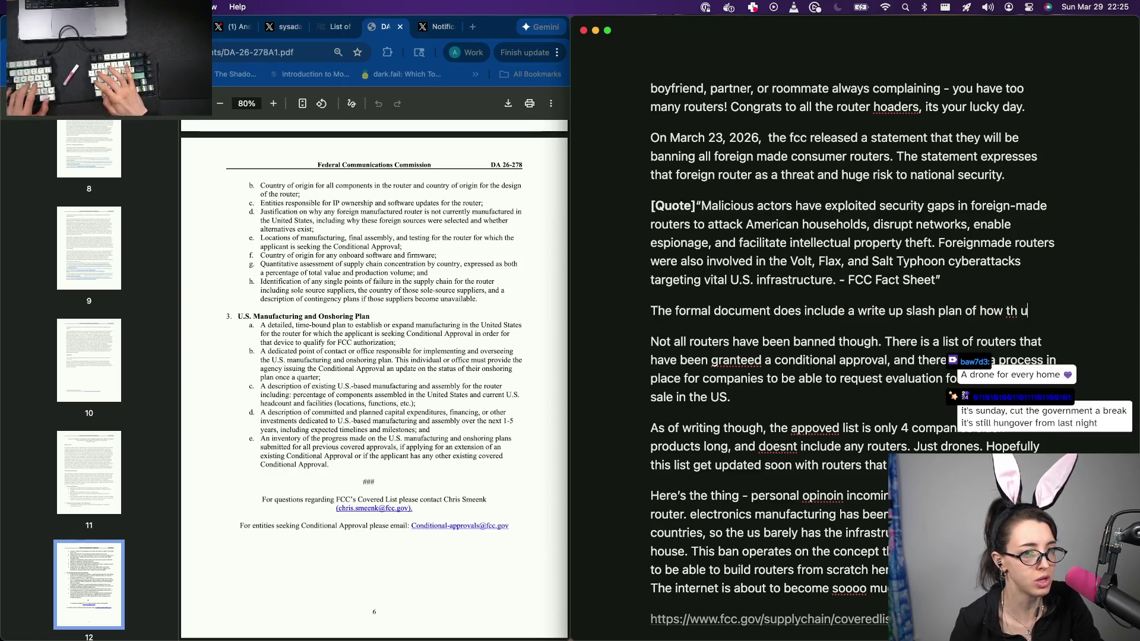
pyautogui.press('BackSpace')
pyautogui.press('BackSpace')
pyautogui.write('e us')
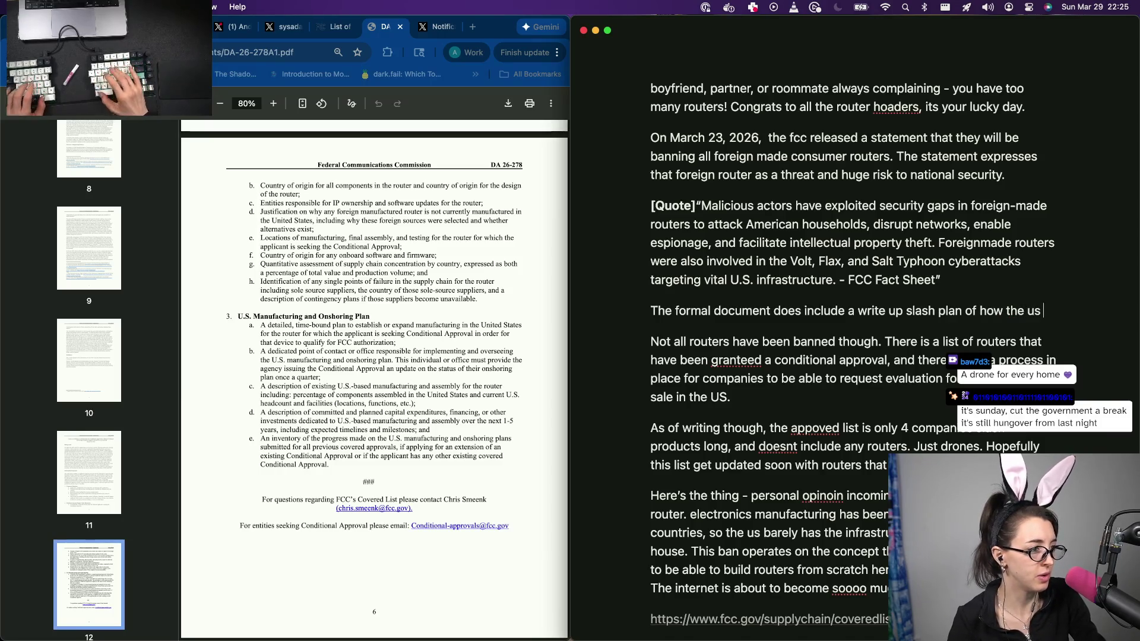
pyautogui.write(' 0plans')
# Step: Finish the paragraph hoping US-made communication devices are 'happening soon?' and select it
pyautogui.press('BackSpace')
pyautogui.press('BackSpace')
pyautogui.press('BackSpace')
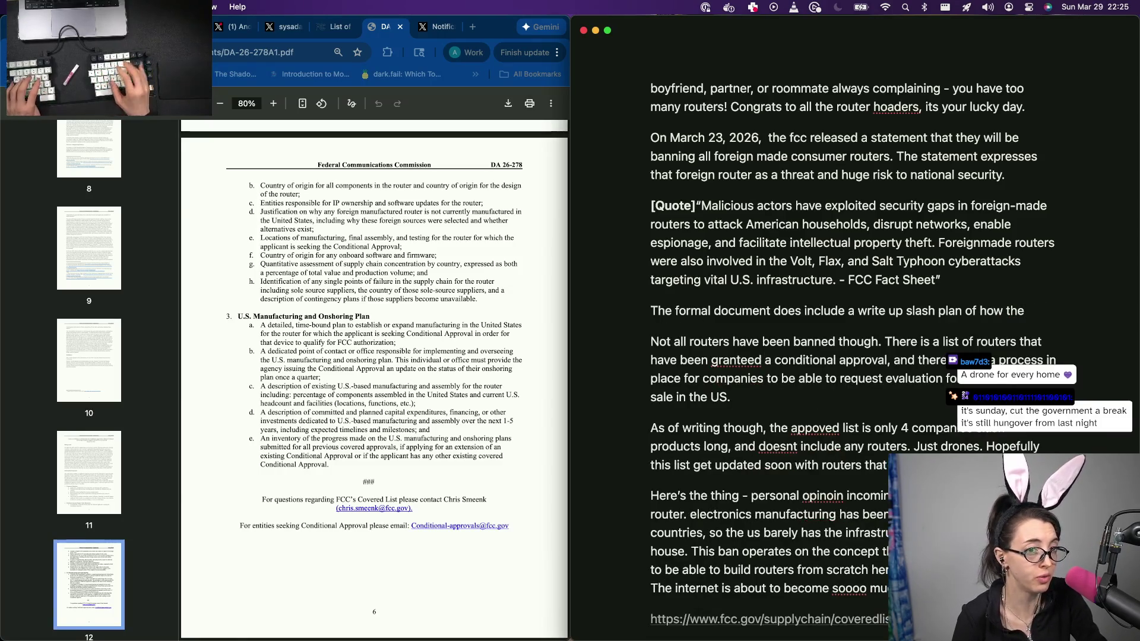
pyautogui.write('us')
pyautogui.press('BackSpace')
pyautogui.press('BackSpace')
pyautogui.press('BackSpace')
pyautogui.write('s. plans to ')
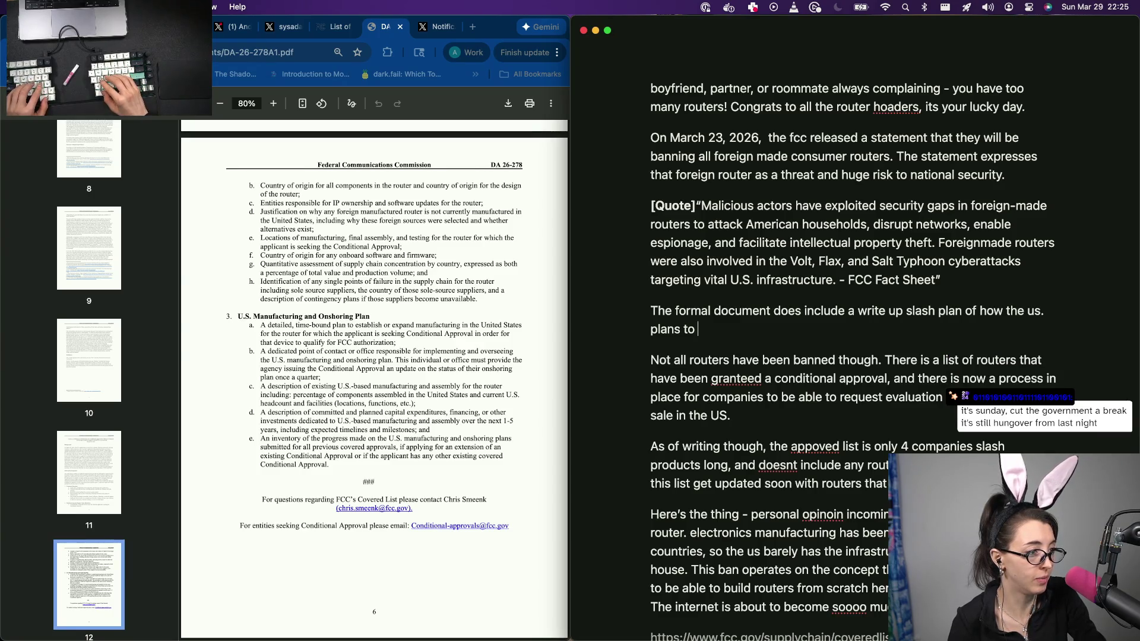
pyautogui.write('come u')
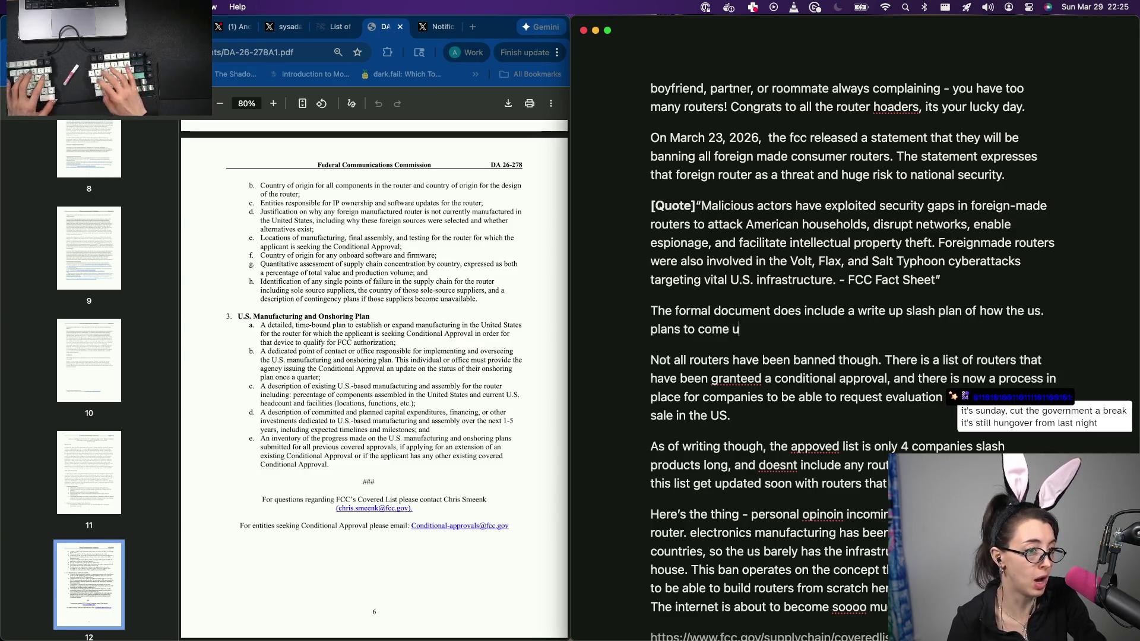
pyautogui.write('p with a')
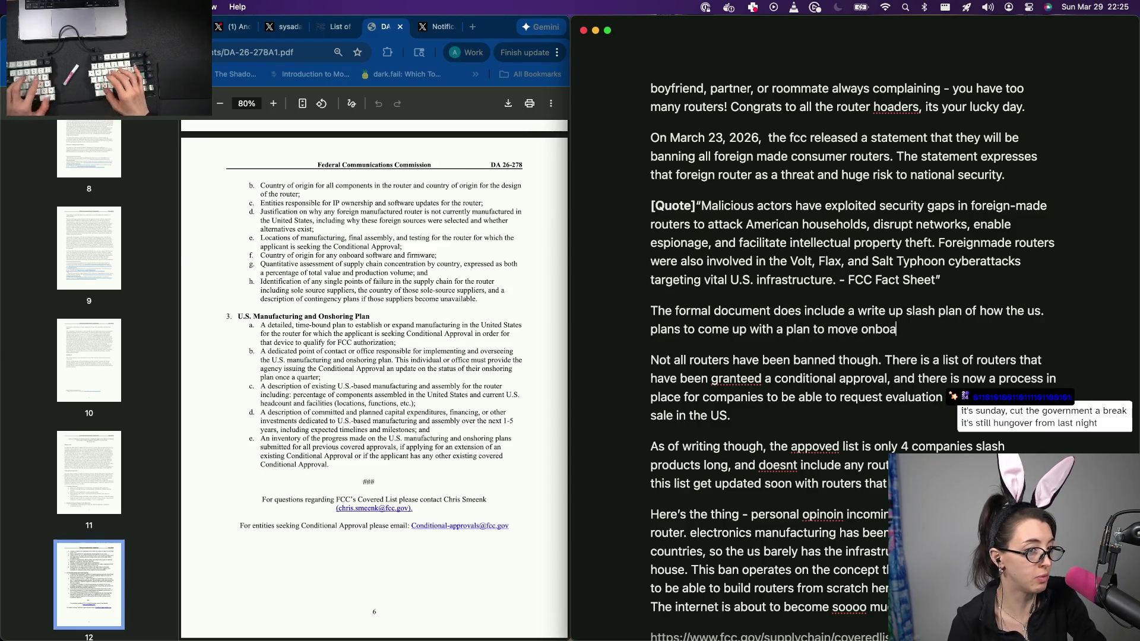
pyautogui.write(' lrding i')
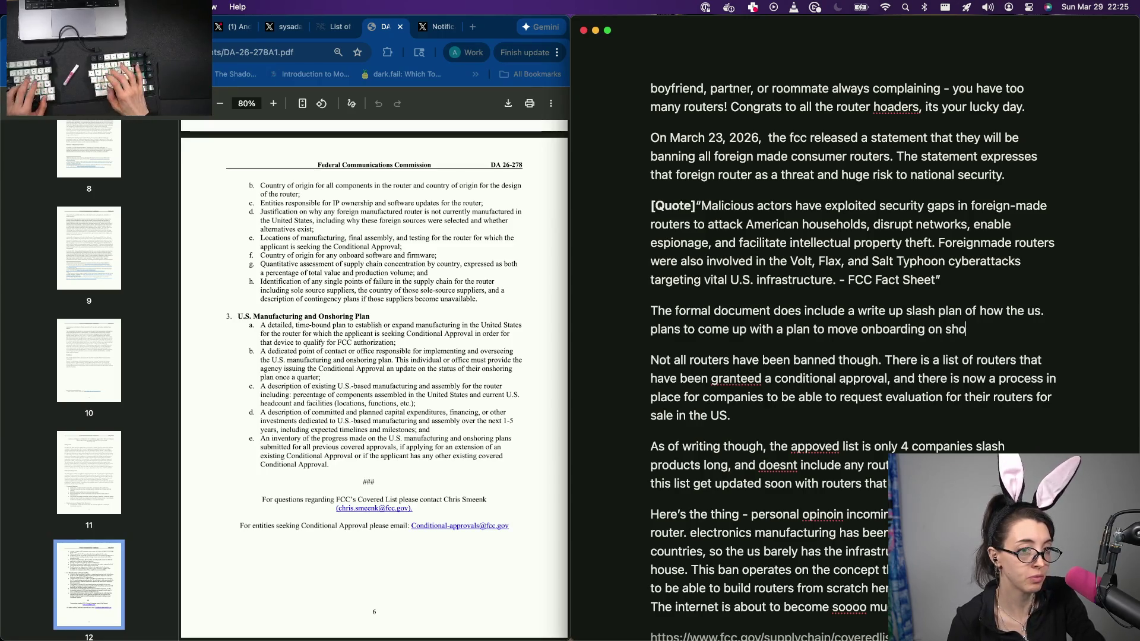
pyautogui.write('e, so ')
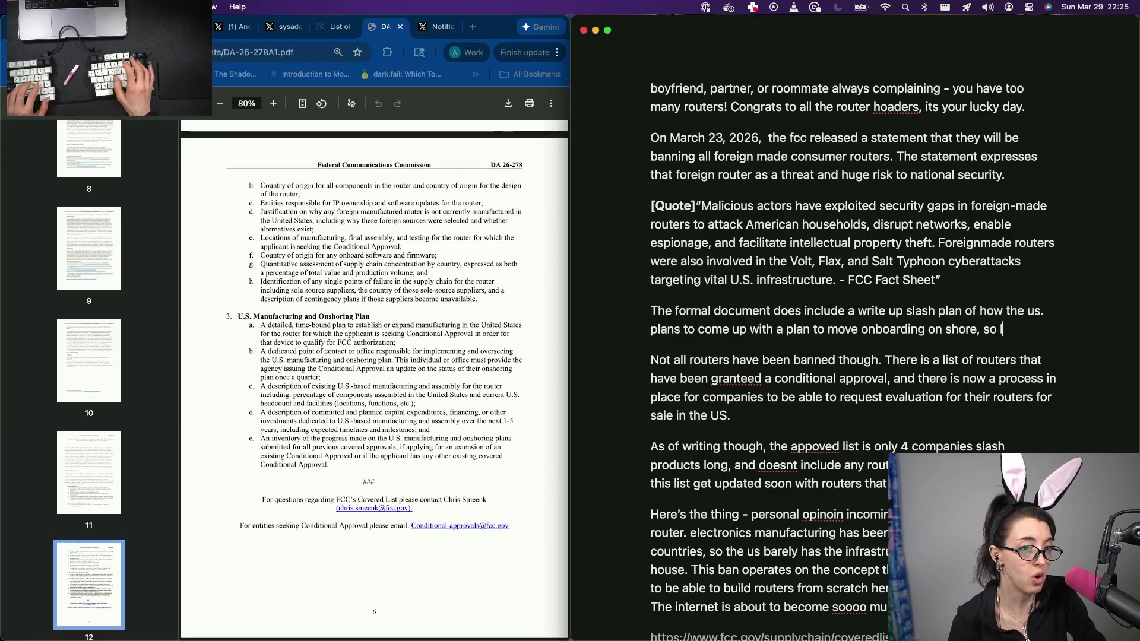
pyautogui.write('eul')
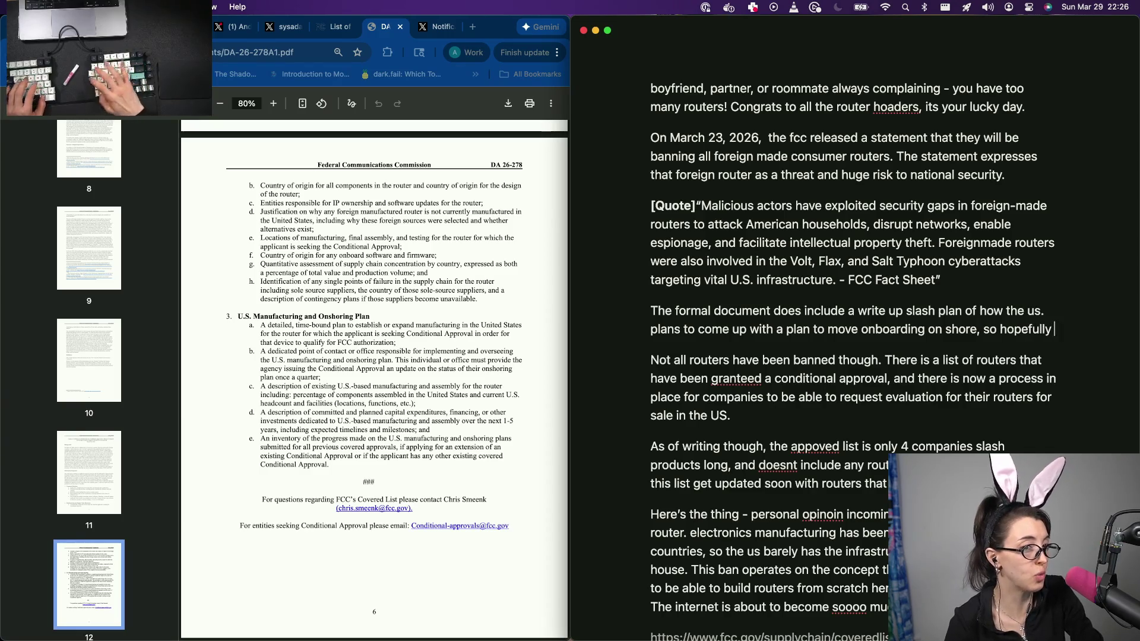
pyautogui.write(' we can seesome id')
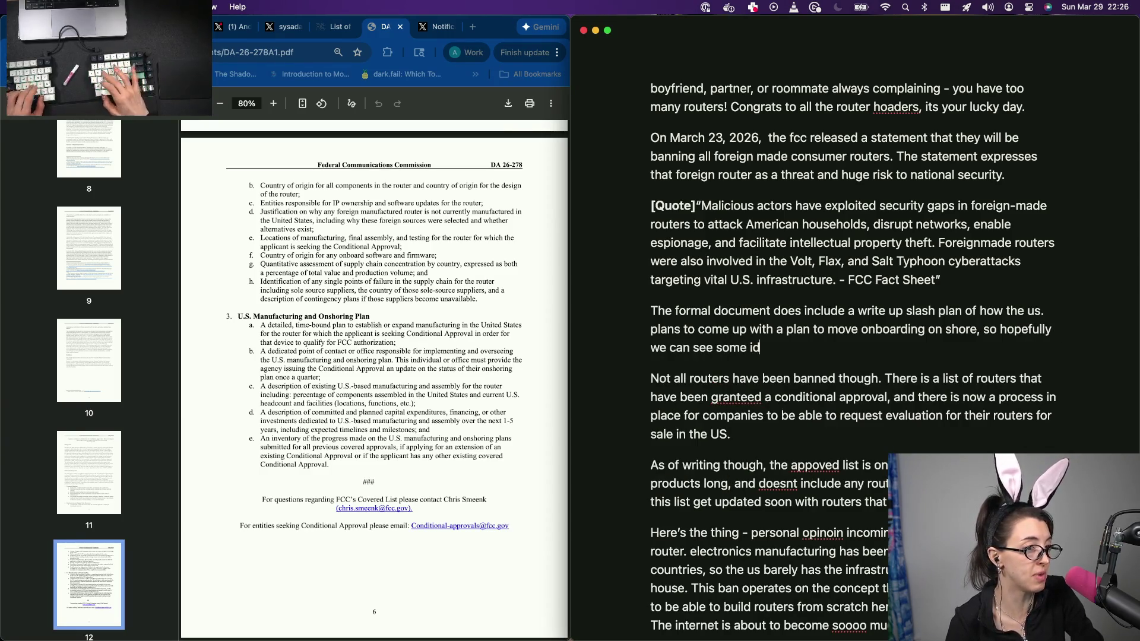
pyautogui.write('e concept o')
pyautogui.press('BackSpace')
pyautogui.write('made communicat')
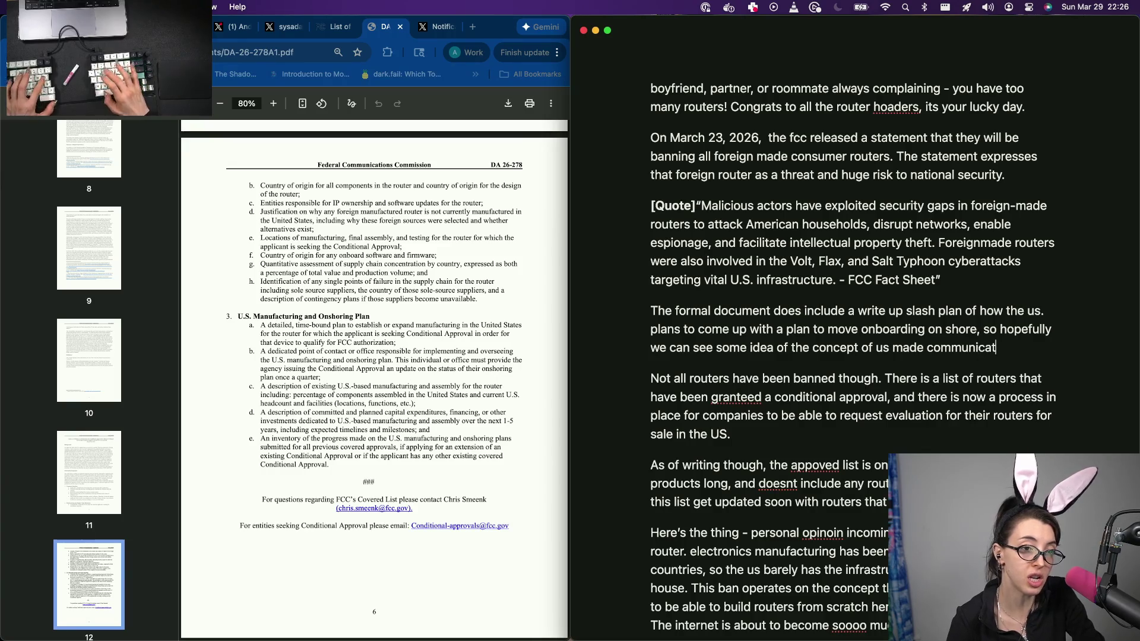
pyautogui.write('ion devices hav')
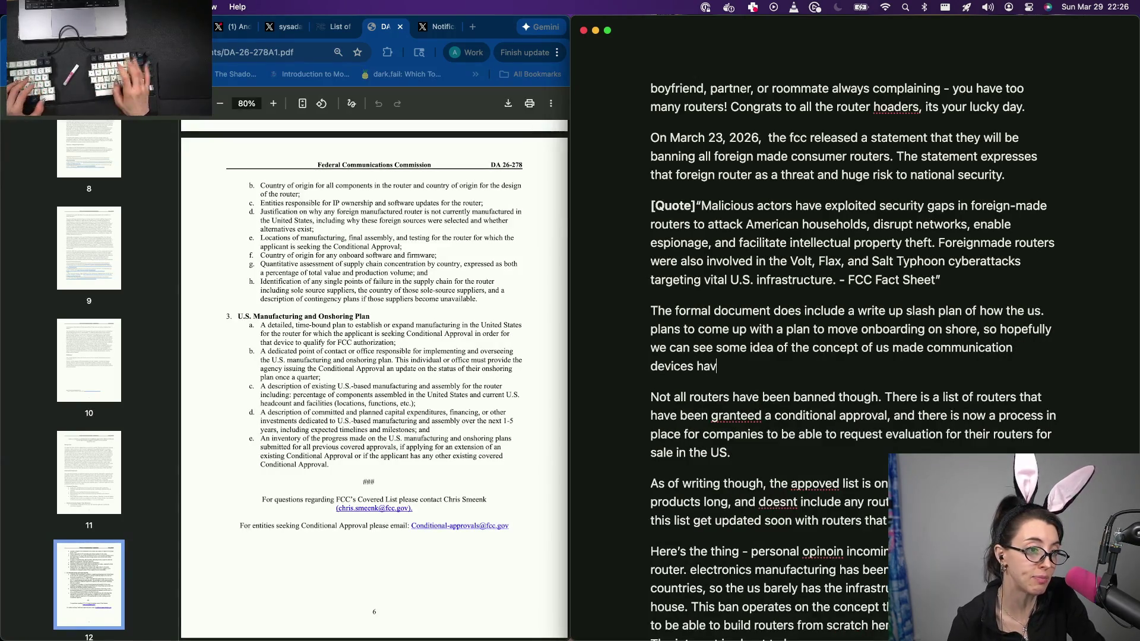
pyautogui.write('ppening soo')
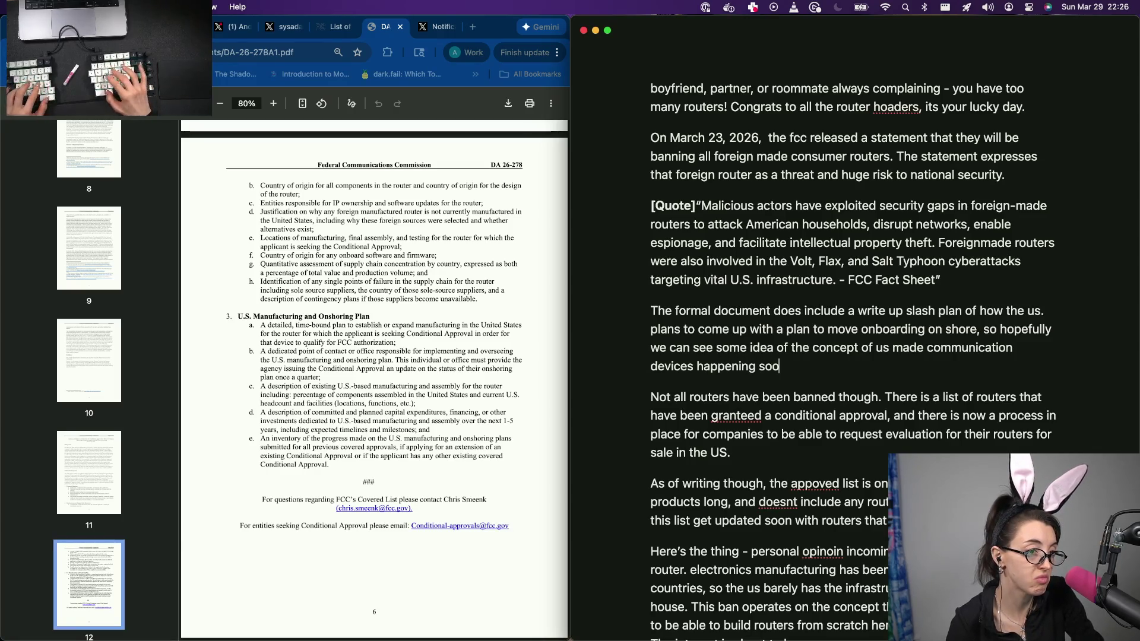
pyautogui.press('BackSpace')
pyautogui.press('BackSpace')
pyautogui.write('?>')
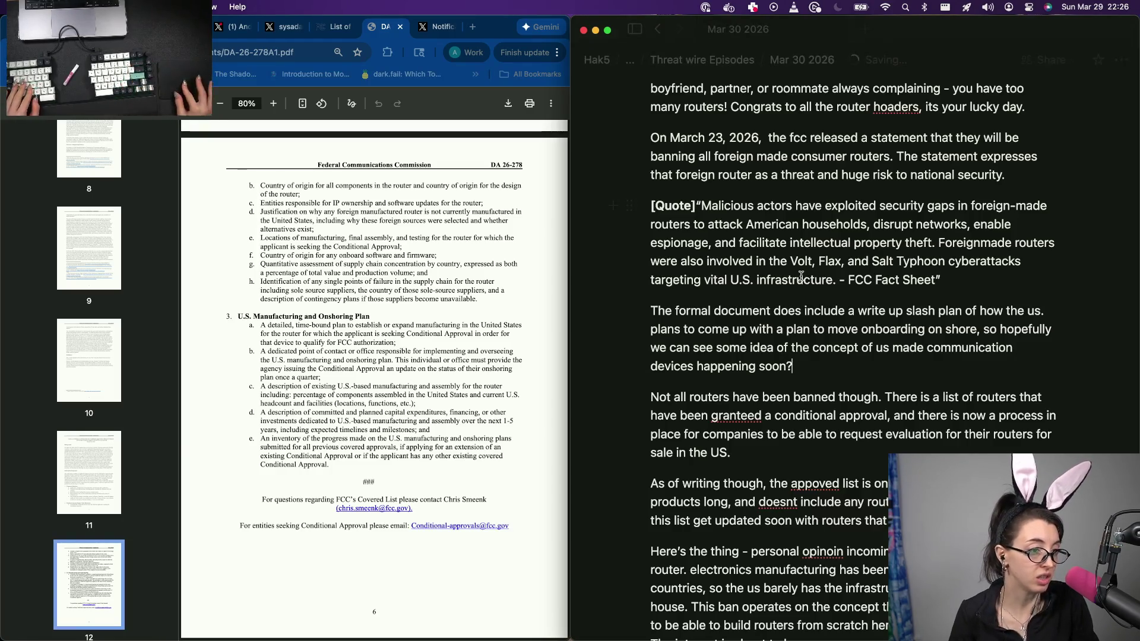
pyautogui.moveTo(802, 369); pyautogui.dragTo(646, 311)
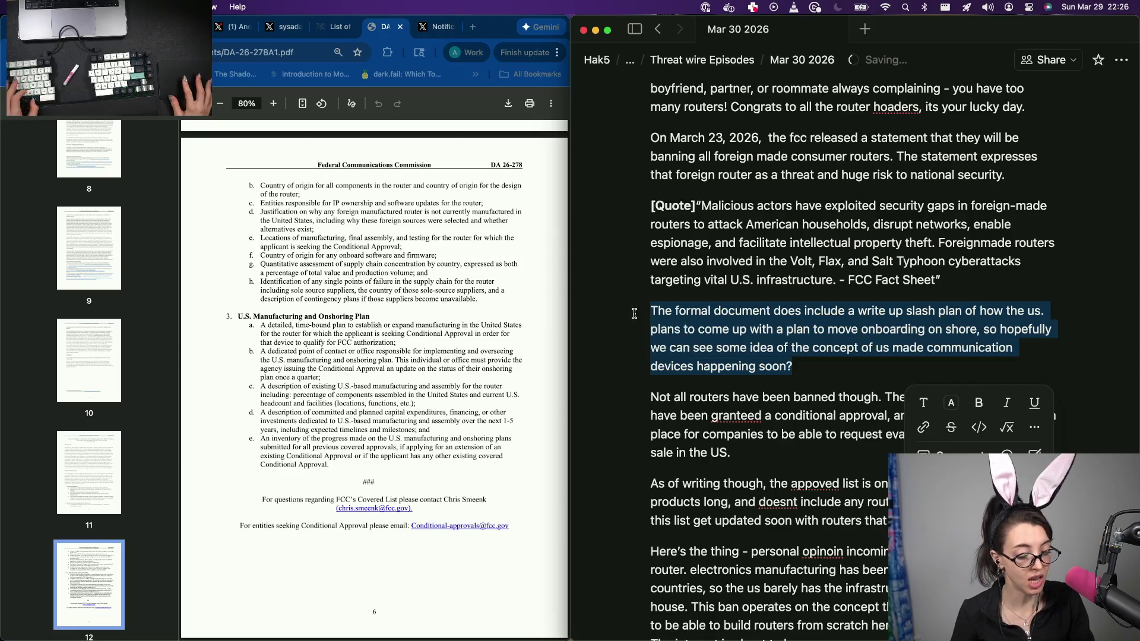
# Step: Move the onshoring-plan paragraph below the opinion paragraph, above the source links
pyautogui.press('BackSpace')
pyautogui.press('BackSpace')
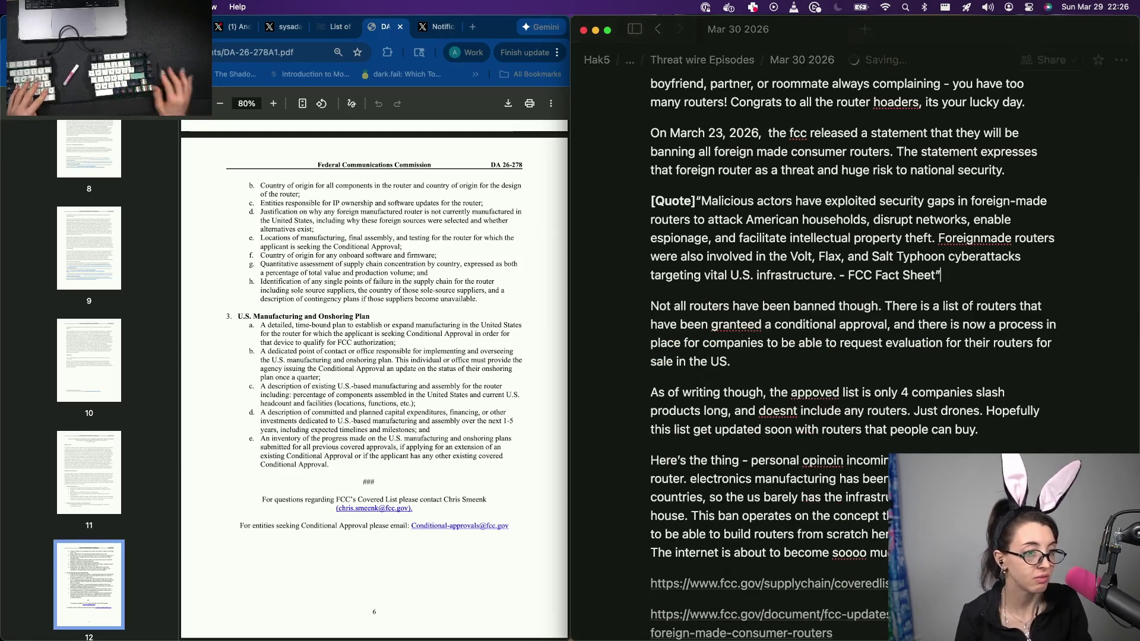
pyautogui.scroll(-2, 764, 431)
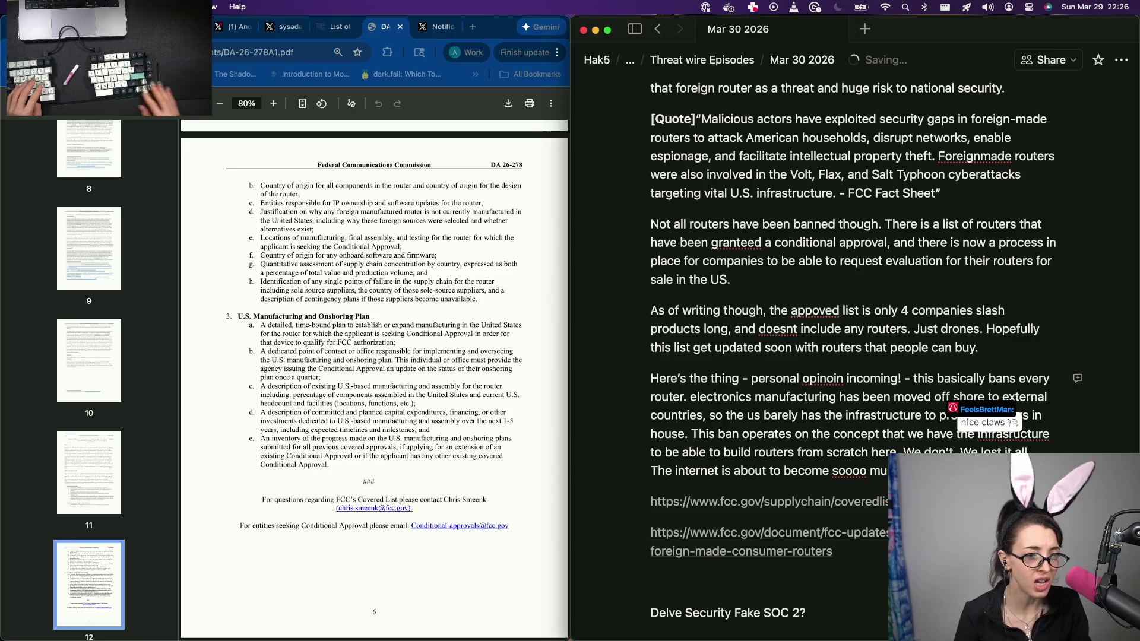
pyautogui.press('Return')
pyautogui.press('super+v')
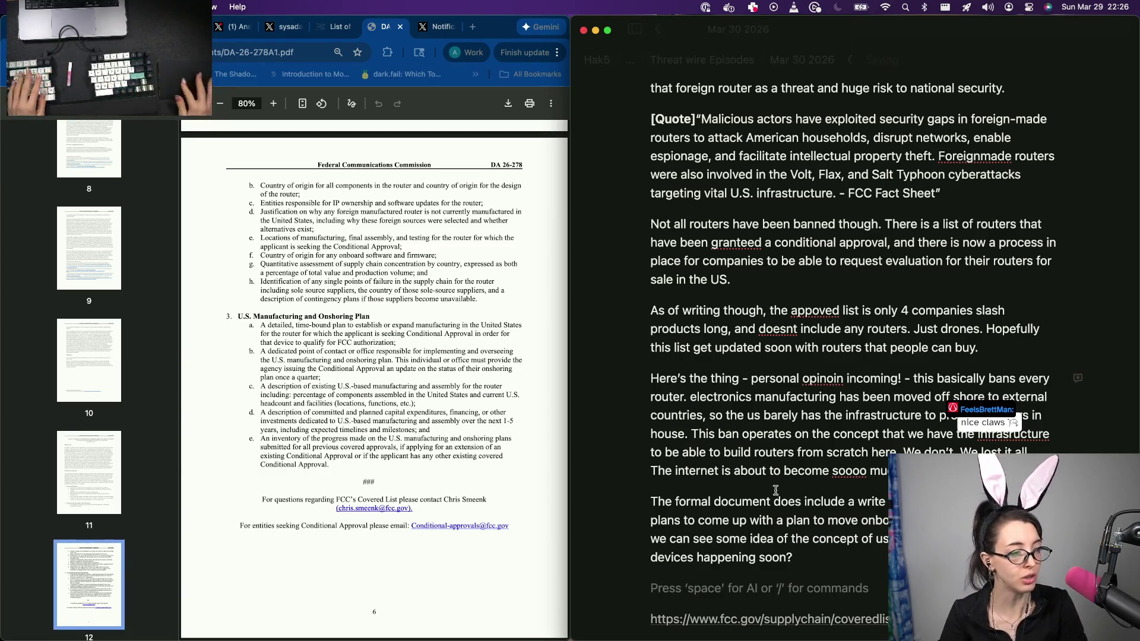
# Step: Select the FCC notice PDF's web address in the browser for copying
pyautogui.click(336, 383)
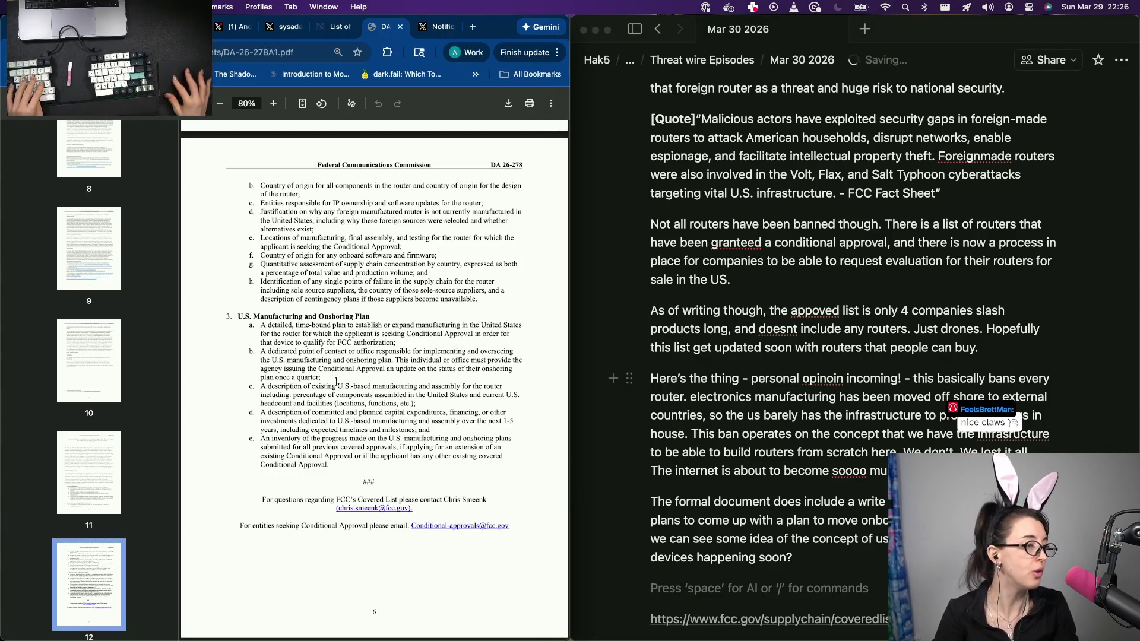
pyautogui.click(320, 55)
pyautogui.scroll(-3, 856, 410)
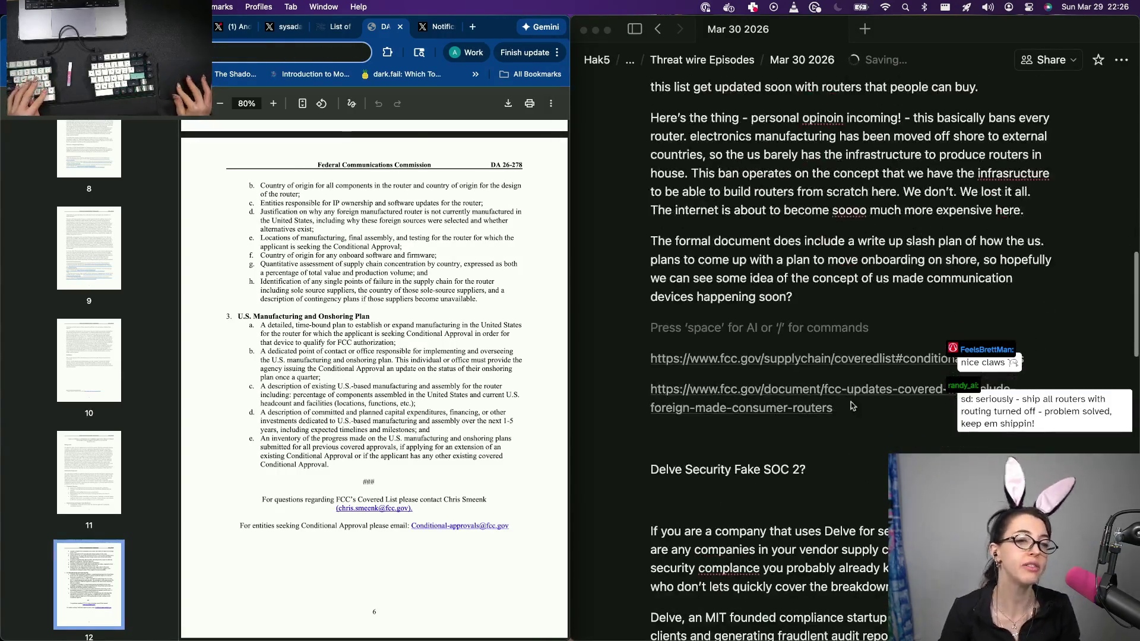
# Step: Paste the FCC PDF address as a third plain-URL source link below the other two
pyautogui.click(882, 428)
pyautogui.write('https://docs.fcc.gov/public/attachments/DA-26-278A1.pdf')
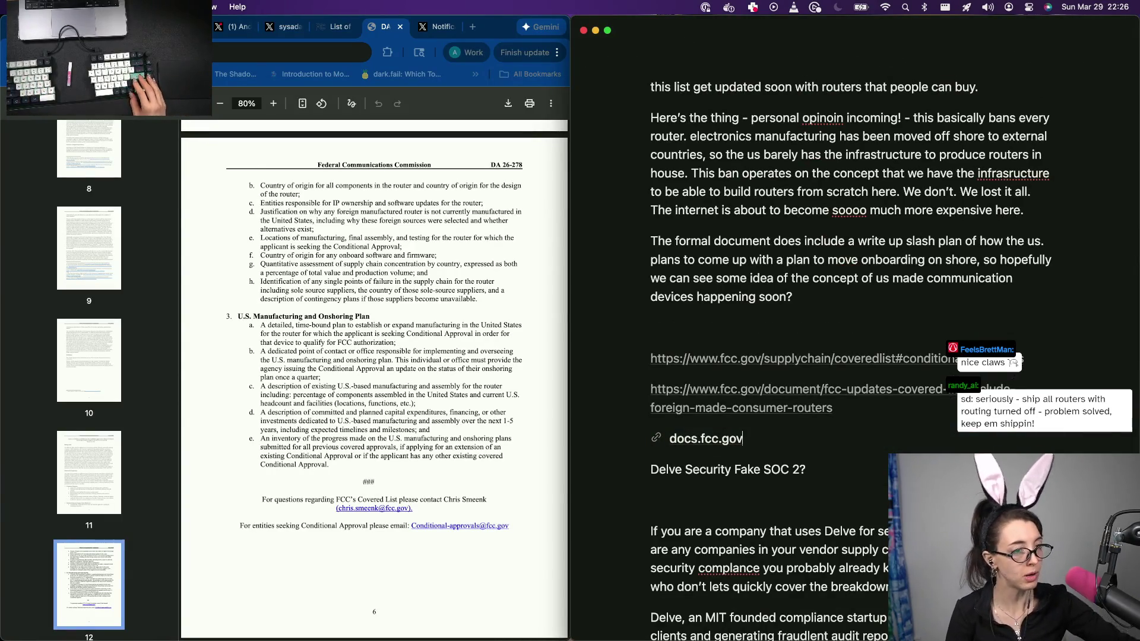
pyautogui.press('Return')
pyautogui.press('BackSpace')
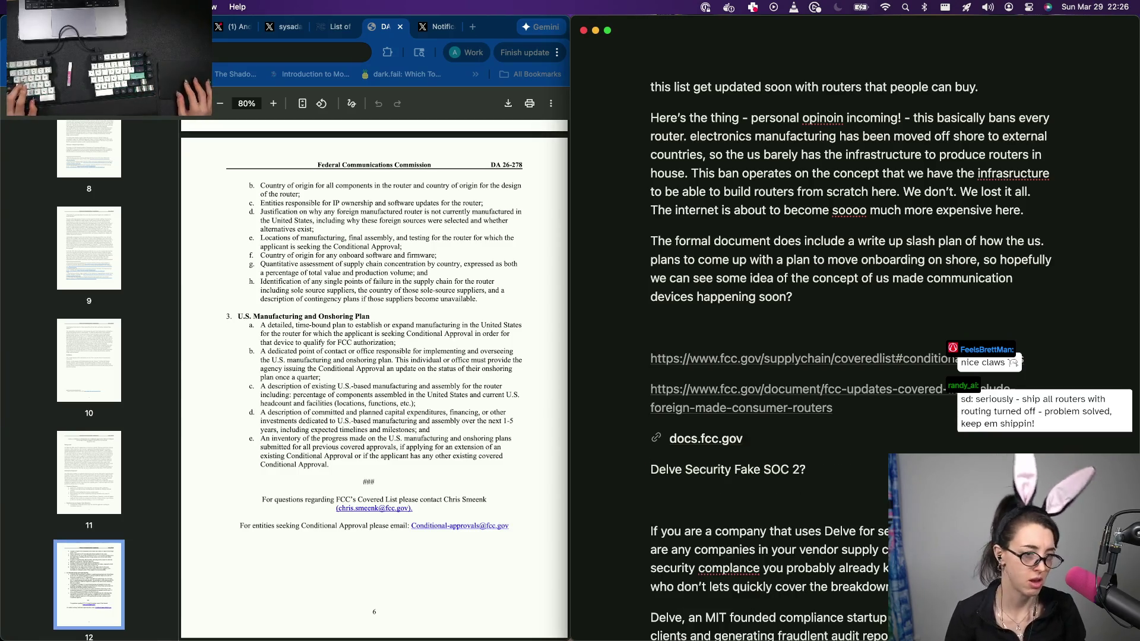
pyautogui.hotkey('ctrl', 'z')
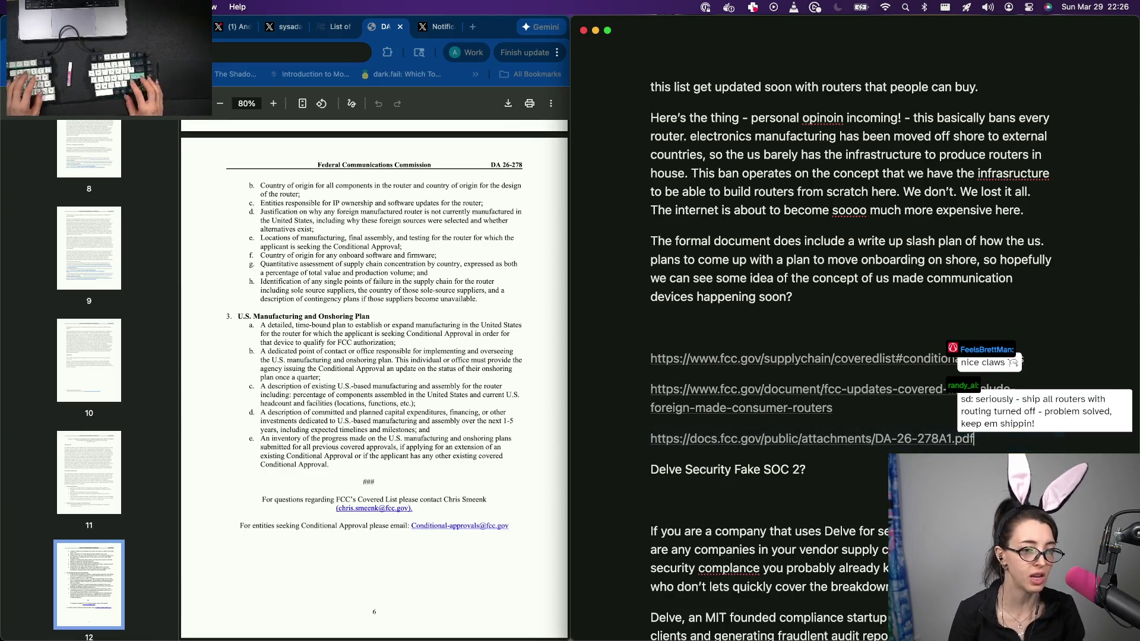
pyautogui.press('Return')
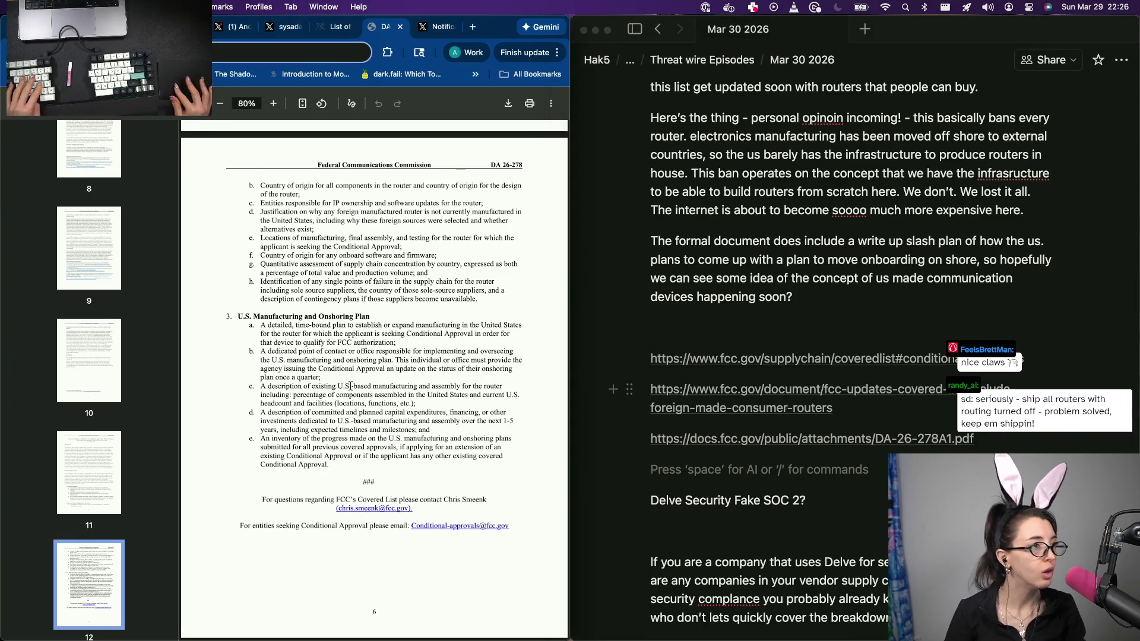
# Step: Close the FCC PDF and covered-list browser pages
pyautogui.press('super+w')
pyautogui.press('super+w')
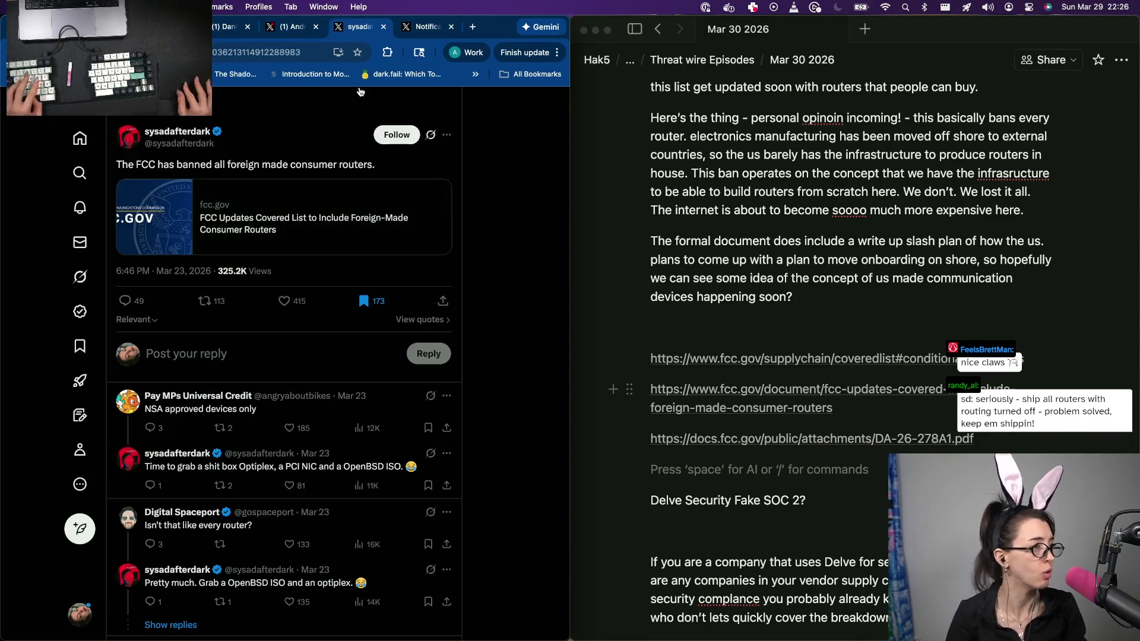
pyautogui.press('super+w')
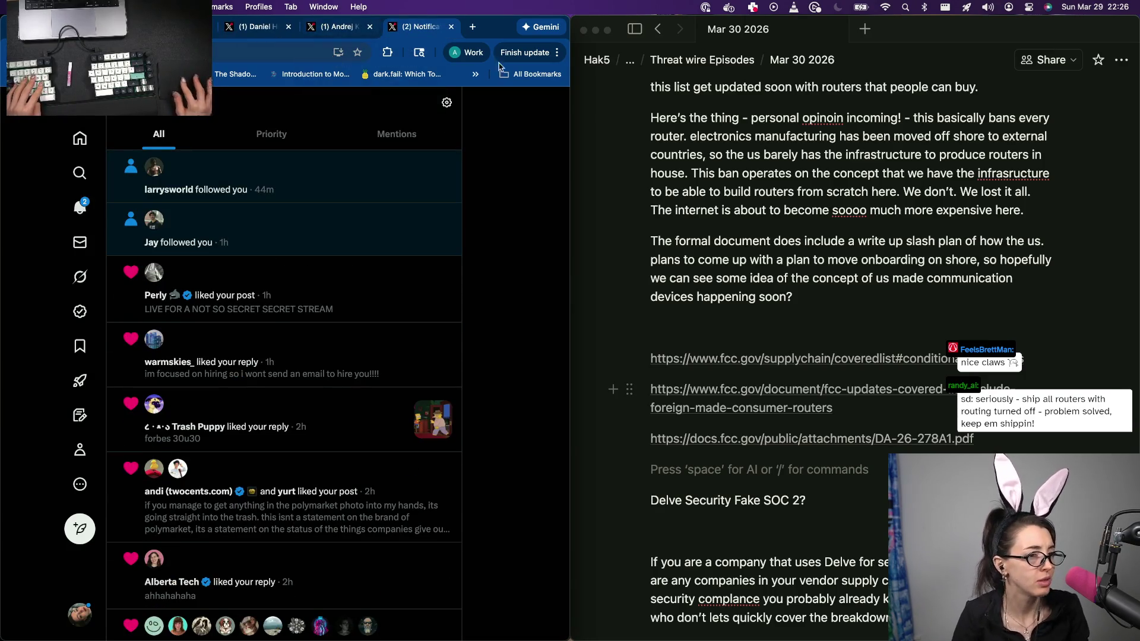
pyautogui.scroll(2, 737, 220)
pyautogui.scroll(-5, 737, 220)
pyautogui.scroll(-1, 737, 220)
pyautogui.scroll(6, 736, 219)
pyautogui.scroll(10, 737, 220)
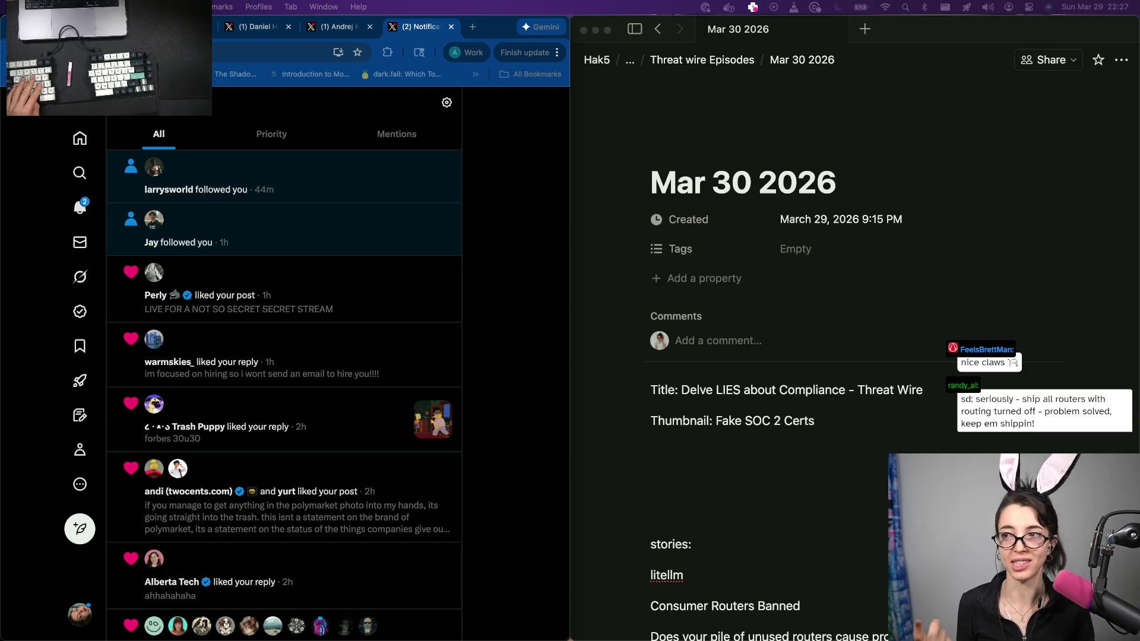
# Step: Add an empty line below the litellm story in the episode notes
pyautogui.click(700, 495)
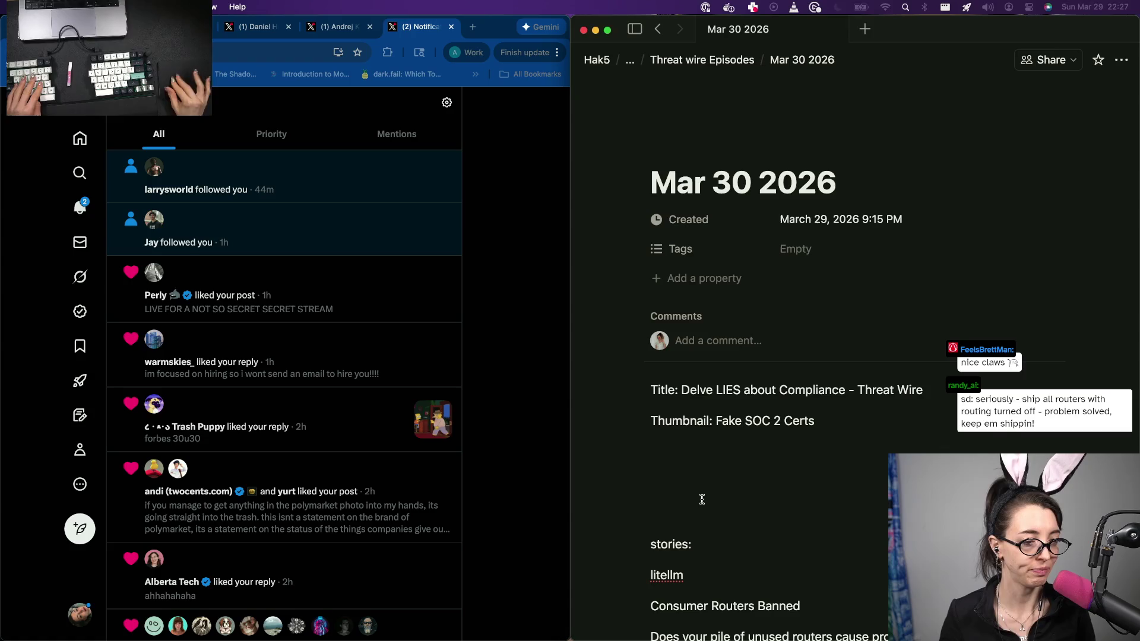
pyautogui.scroll(-2, 682, 467)
pyautogui.scroll(-3, 705, 427)
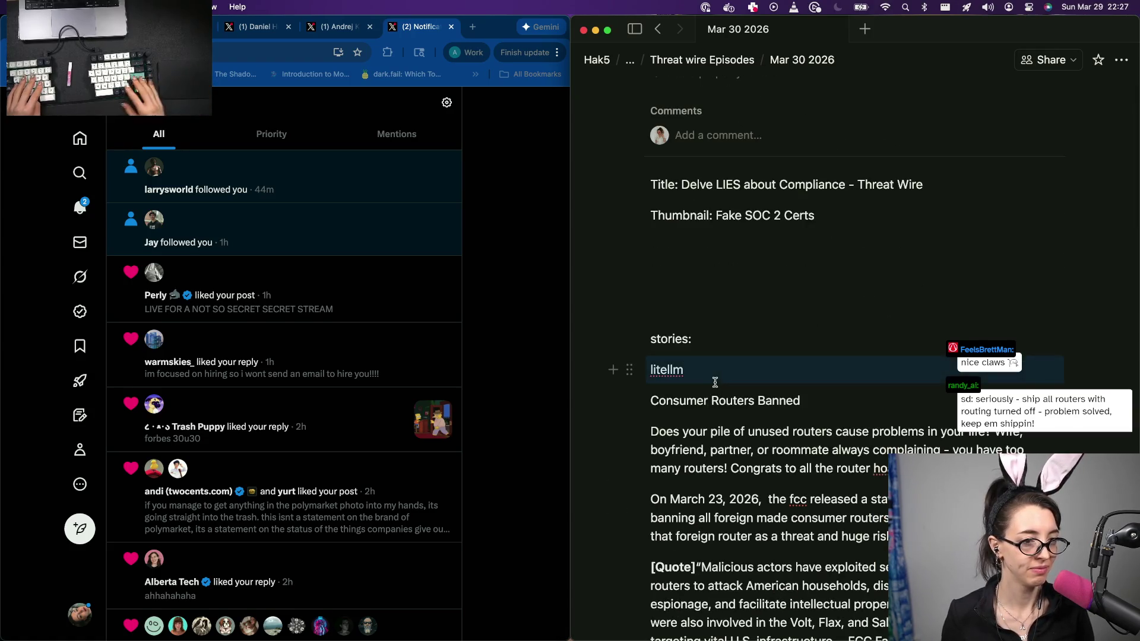
pyautogui.click(716, 381)
pyautogui.press('Return')
pyautogui.scroll(-10, 722, 457)
pyautogui.scroll(-3, 722, 457)
# Step: Delete the stray empty lines above the source links and below the Delve heading
pyautogui.click(722, 457)
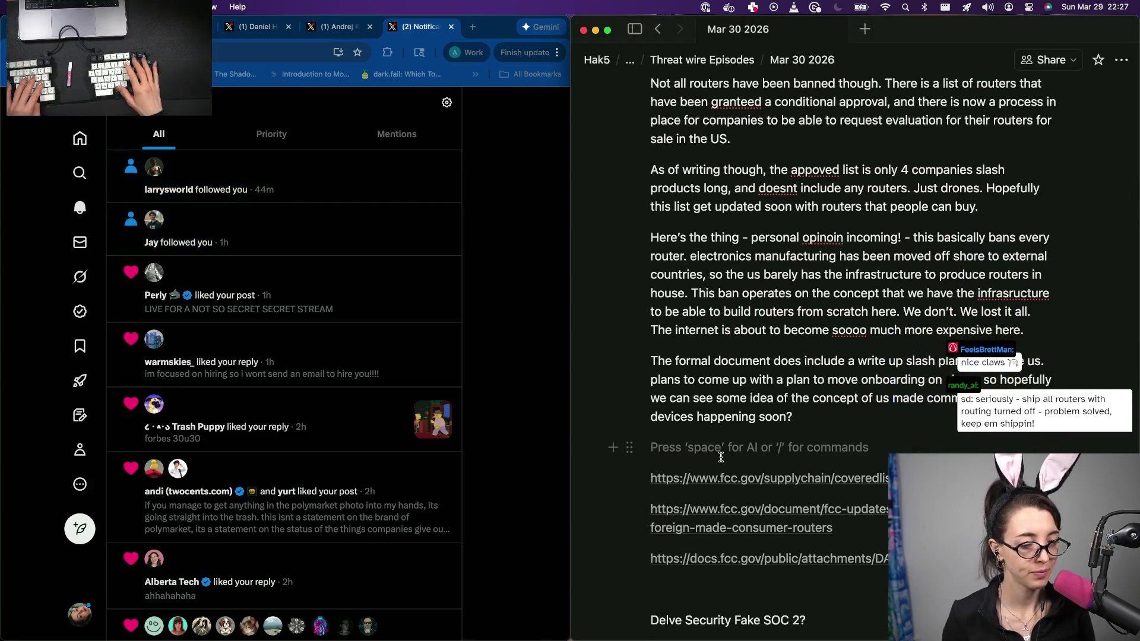
pyautogui.press('BackSpace')
pyautogui.scroll(-2, 665, 563)
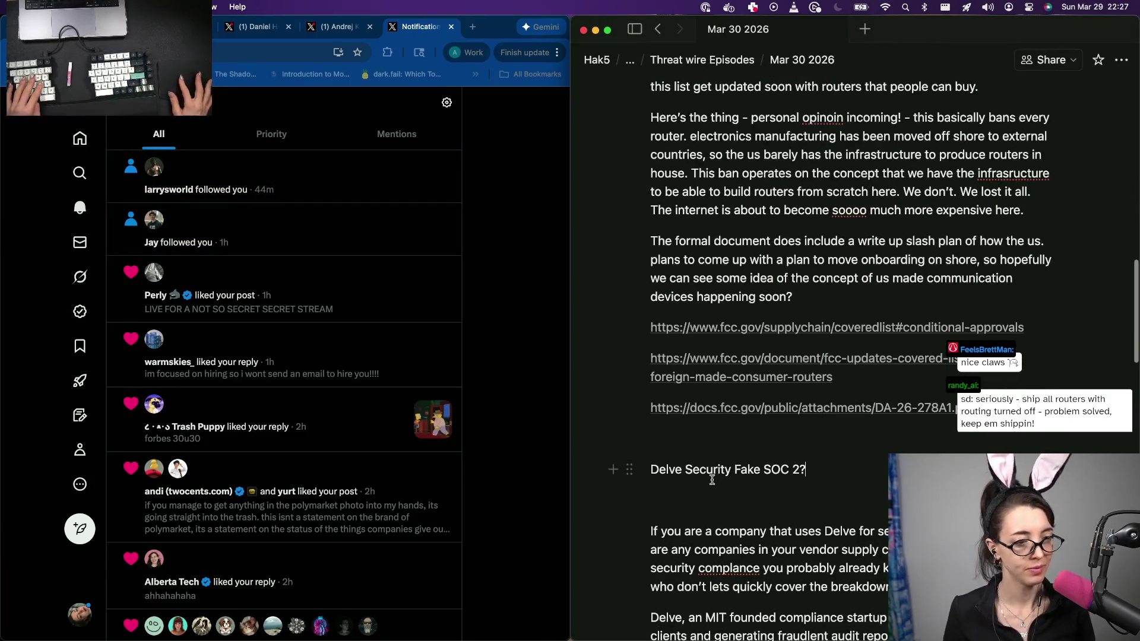
pyautogui.click(668, 504)
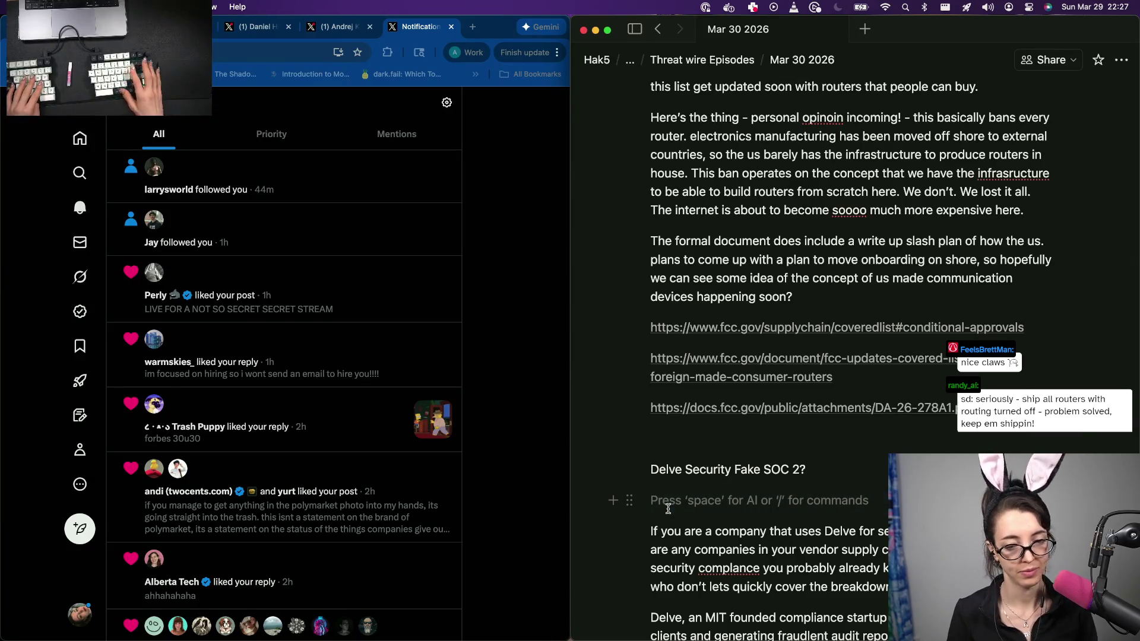
pyautogui.press('BackSpace')
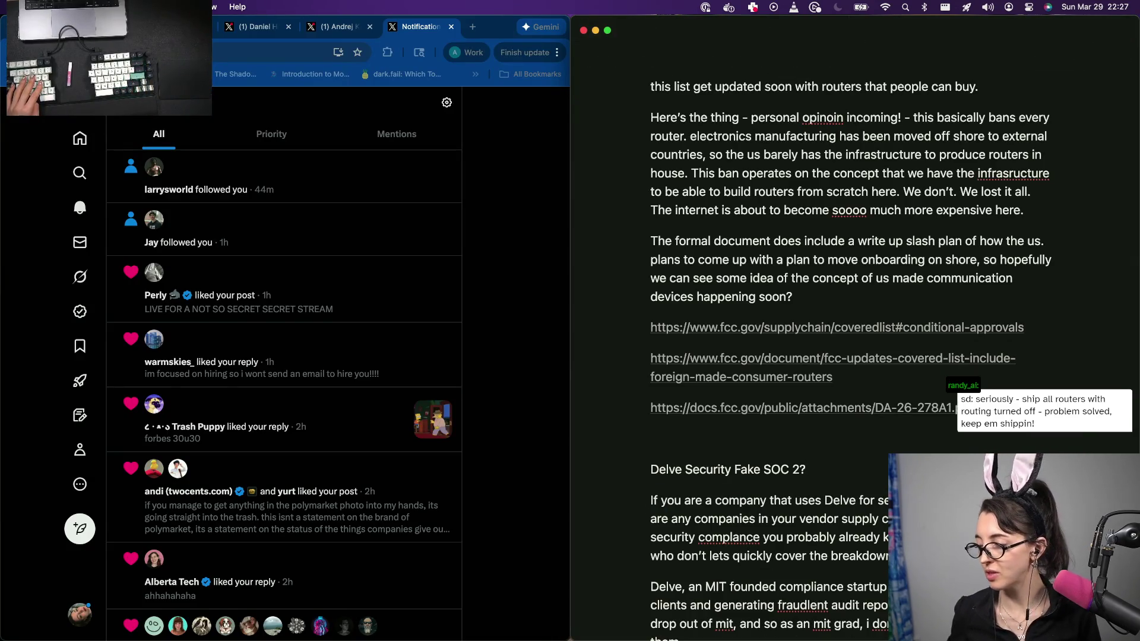